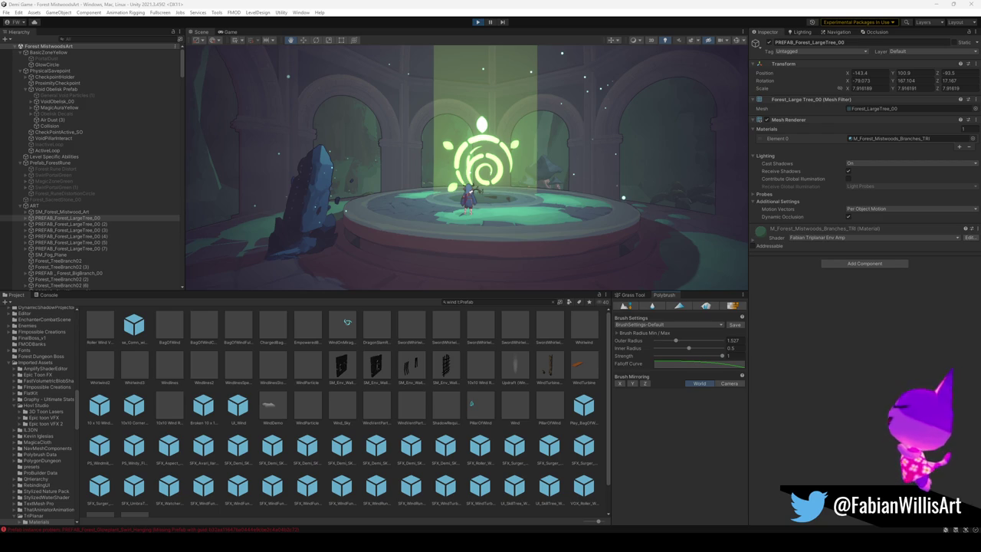
Show Forest Rune Distort's plane mesh renderer and material, then collapse the Physical Savepoint group
left_click(55, 168)
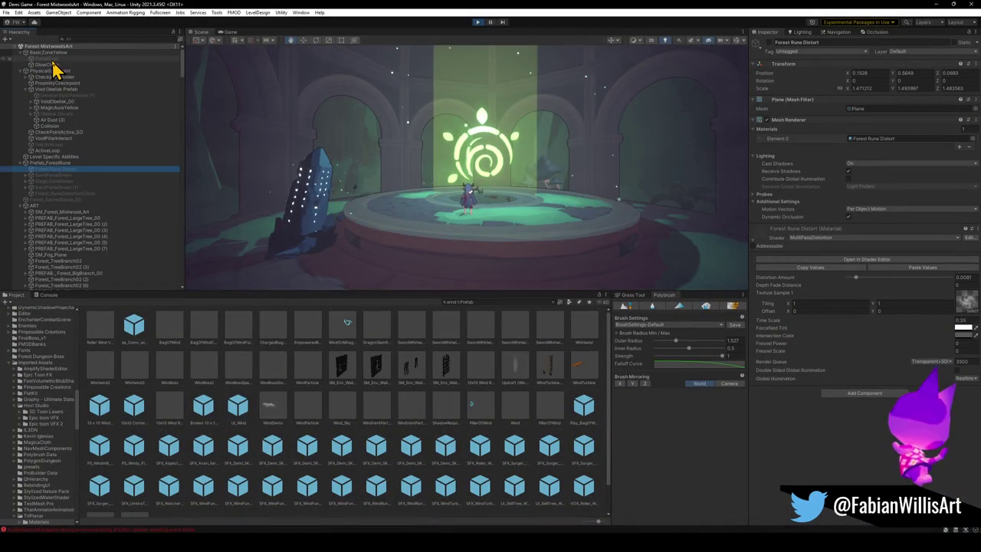
left_click(22, 71)
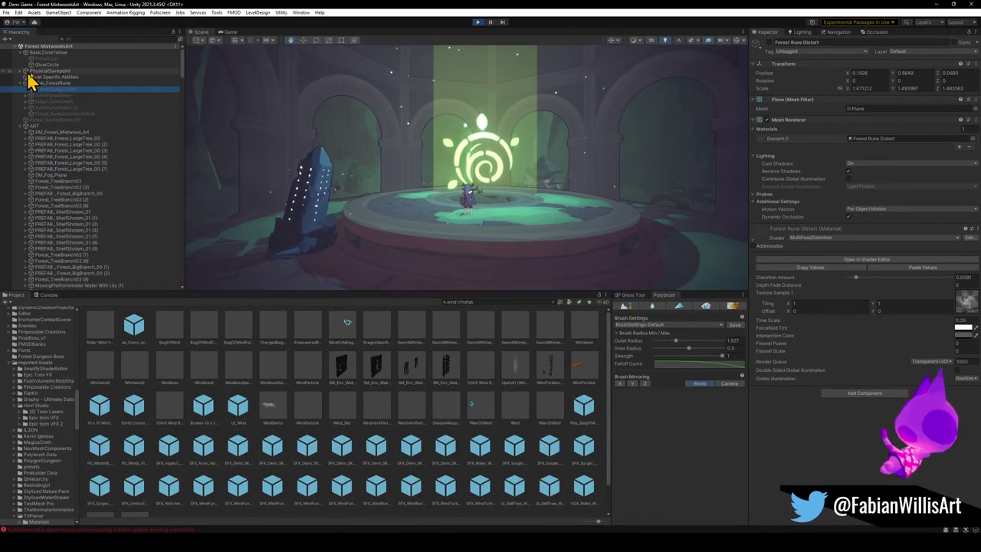
Inspect Prefab_ForestRune's Auto Move script (Y 0.2) and Forest Glyph material, briefly checking the Kingdom Layout document
left_click(54, 92)
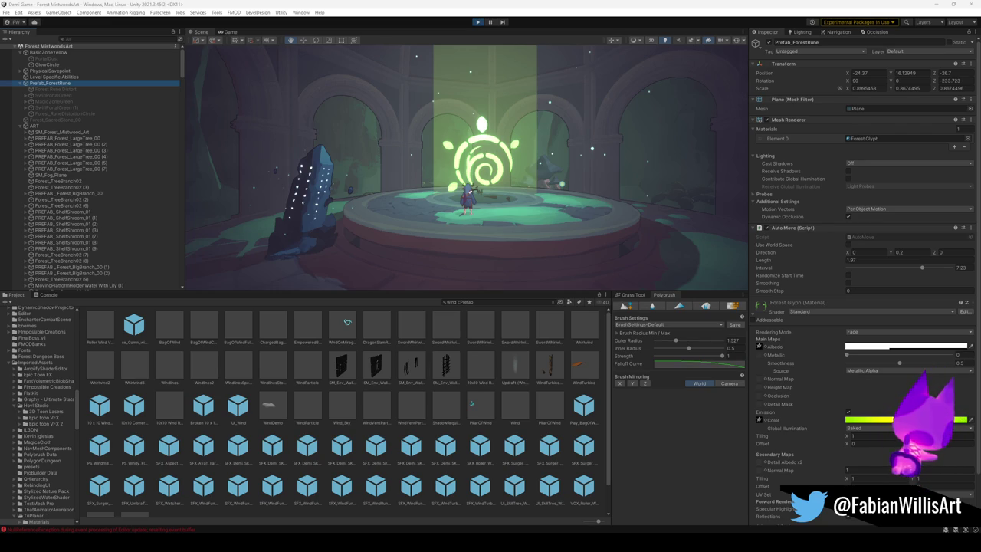
key("alt+Tab")
mouse_move(508, 10)
left_mouse_down()
mouse_move(508, 24)
mouse_move(749, 137)
left_mouse_up()
key("alt+Tab")
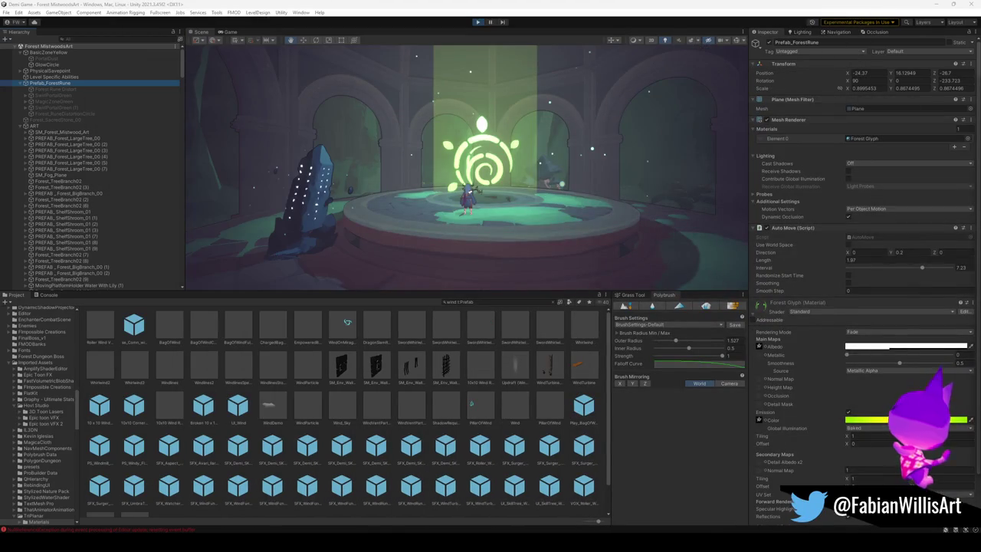
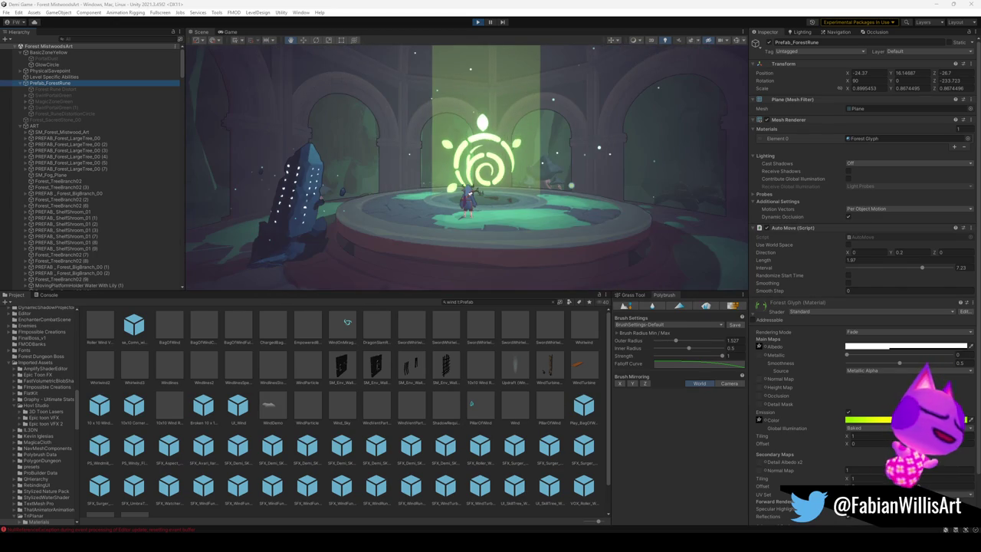
Start a Win+Shift+S screen capture over the glowing green rune scene
key("super")
key("super")
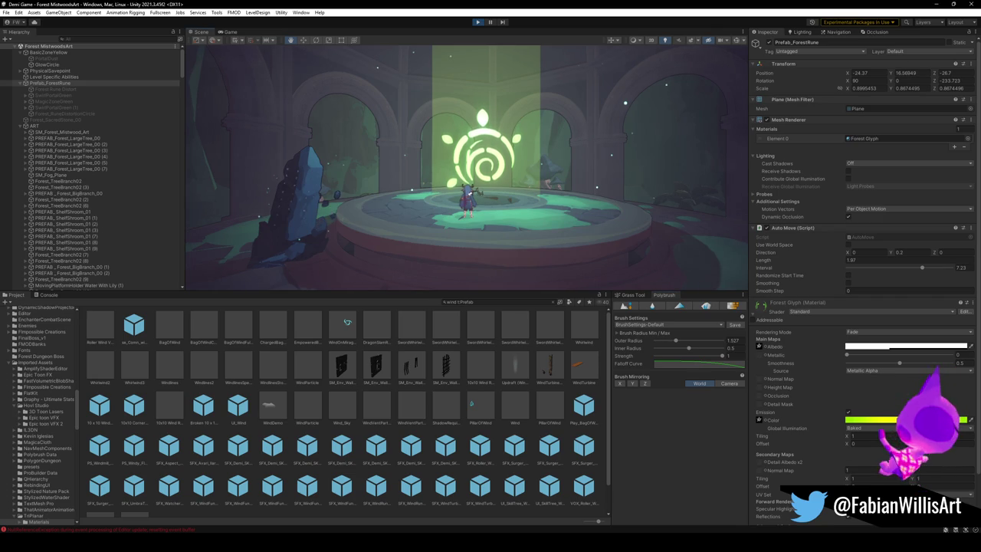
key("super+shift+s")
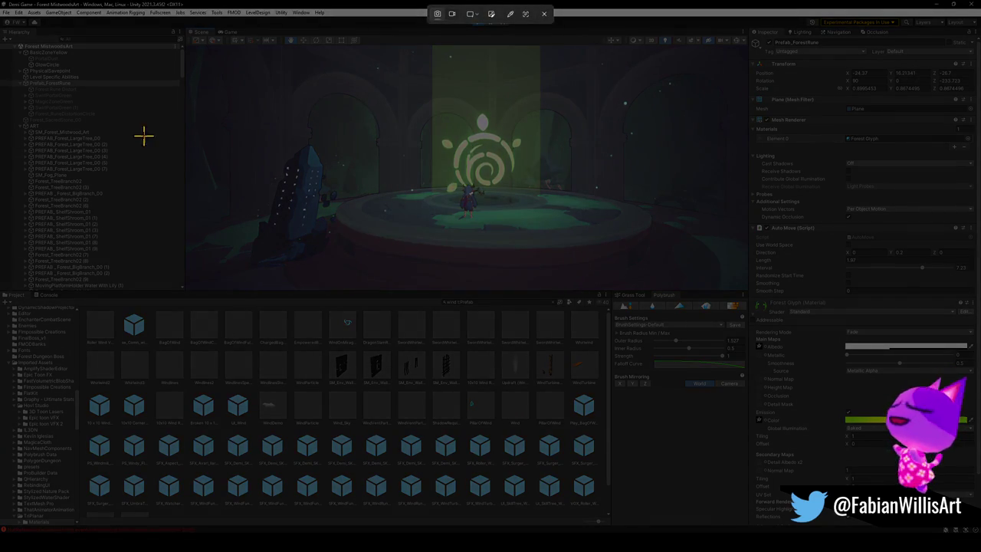
Snip a region of the Scene view showing the glowing rune above the stone platform
mouse_move(246, 127)
left_mouse_down()
mouse_move(422, 281)
mouse_move(422, 291)
mouse_move(624, 286)
mouse_move(536, 294)
mouse_move(440, 278)
left_mouse_up()
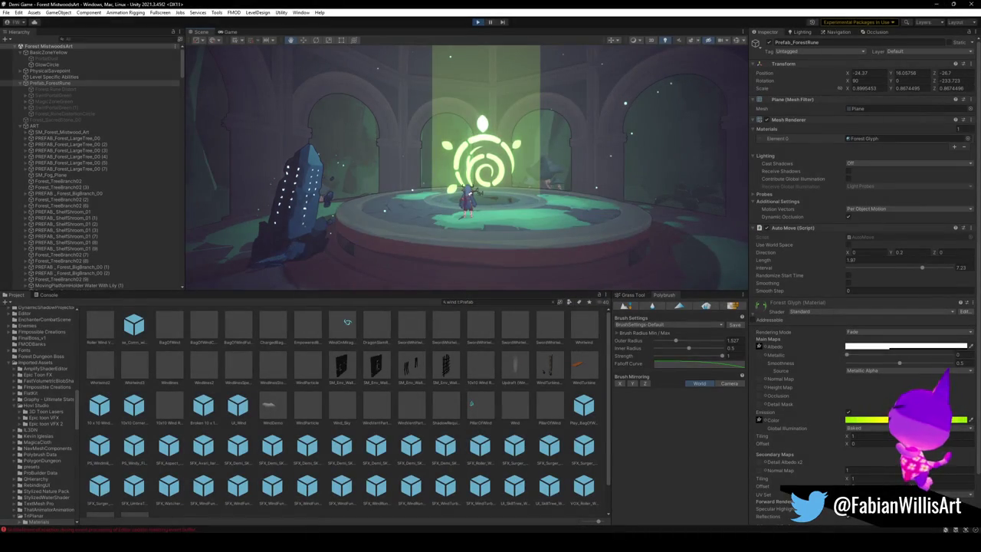
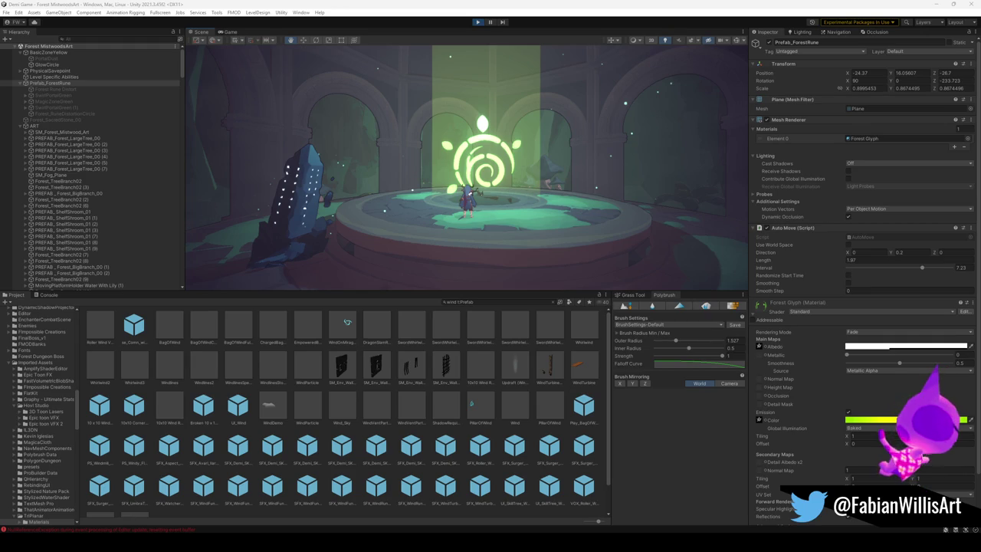
Carry the rune's play-mode Auto Move values (Length 1.97, Interval 7.23) over into edit mode
left_click(61, 199)
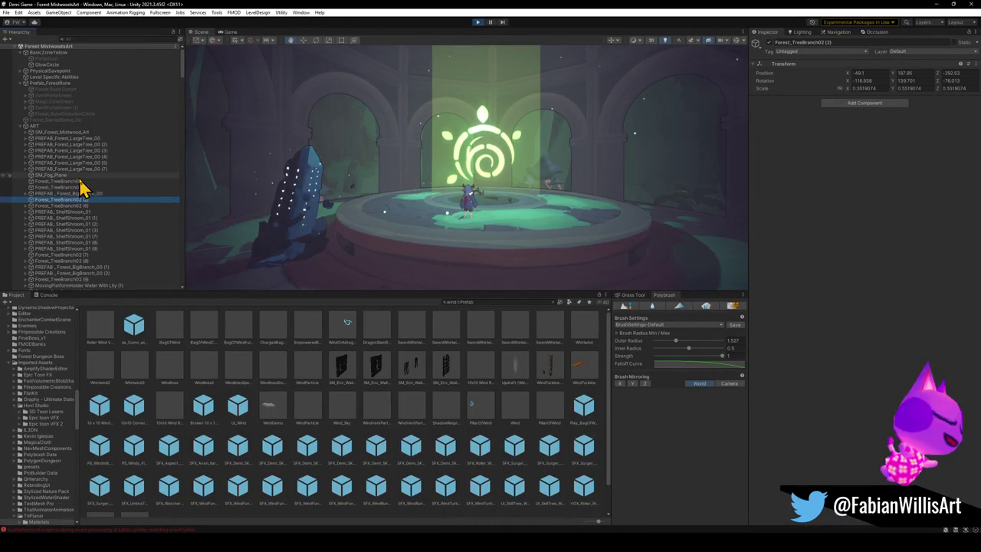
left_click(62, 85)
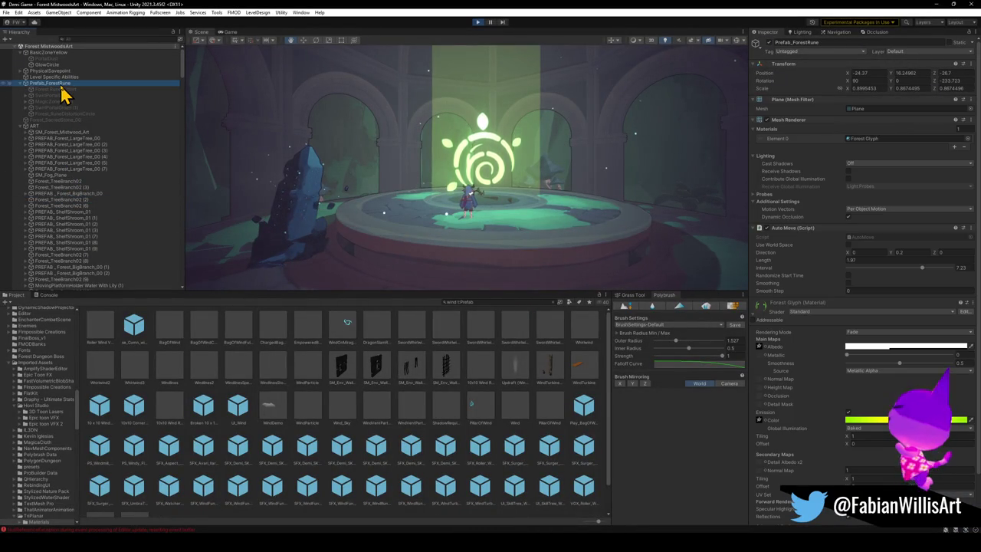
right_click(798, 228)
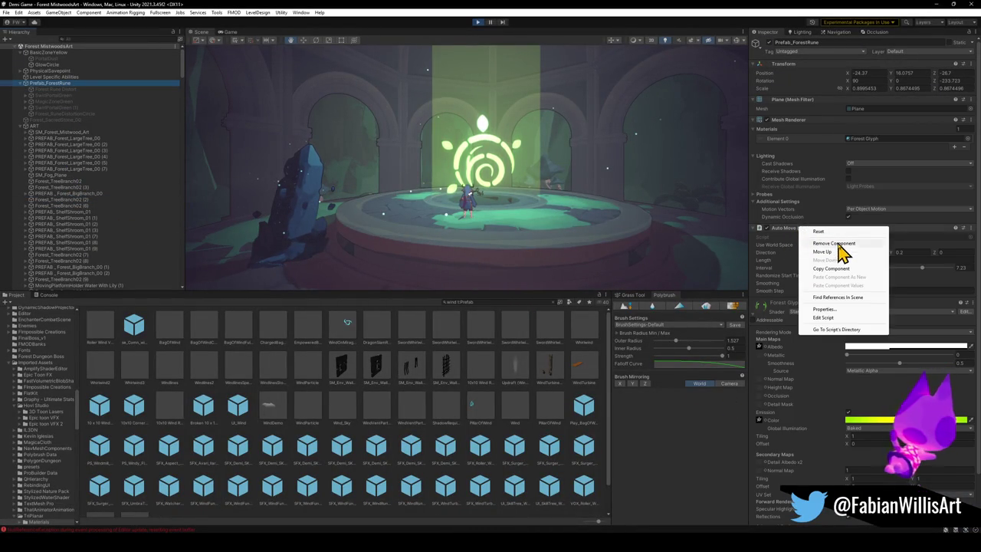
left_click(838, 272)
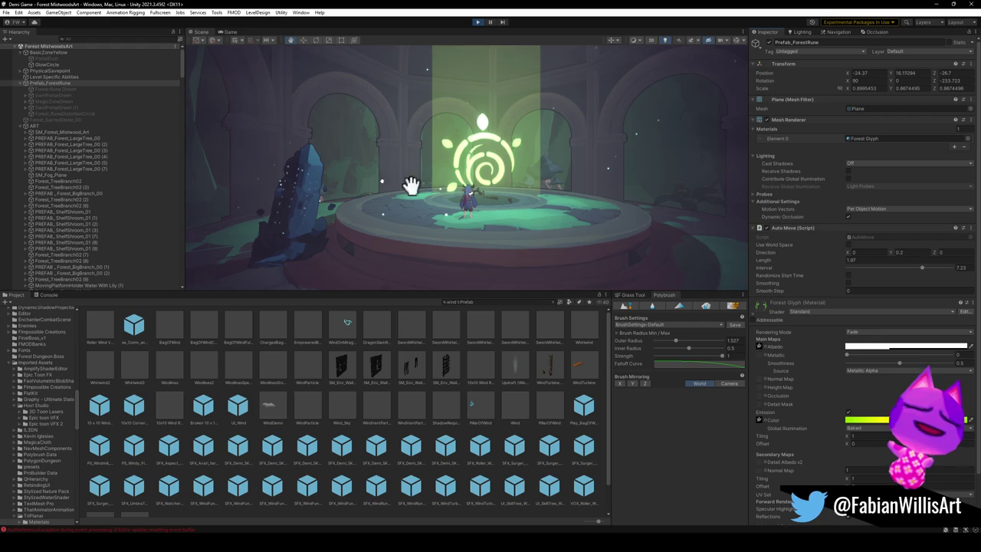
left_click(477, 23)
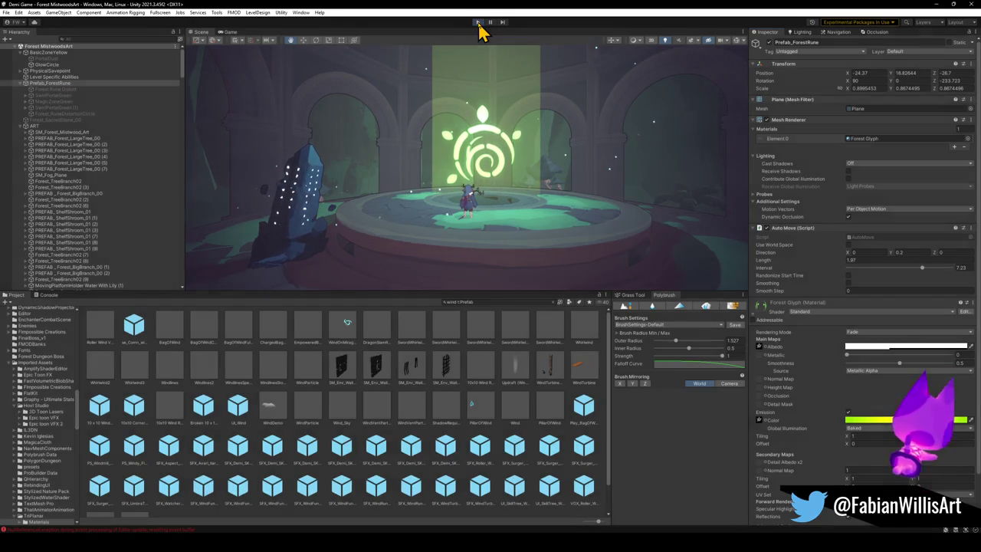
right_click(801, 234)
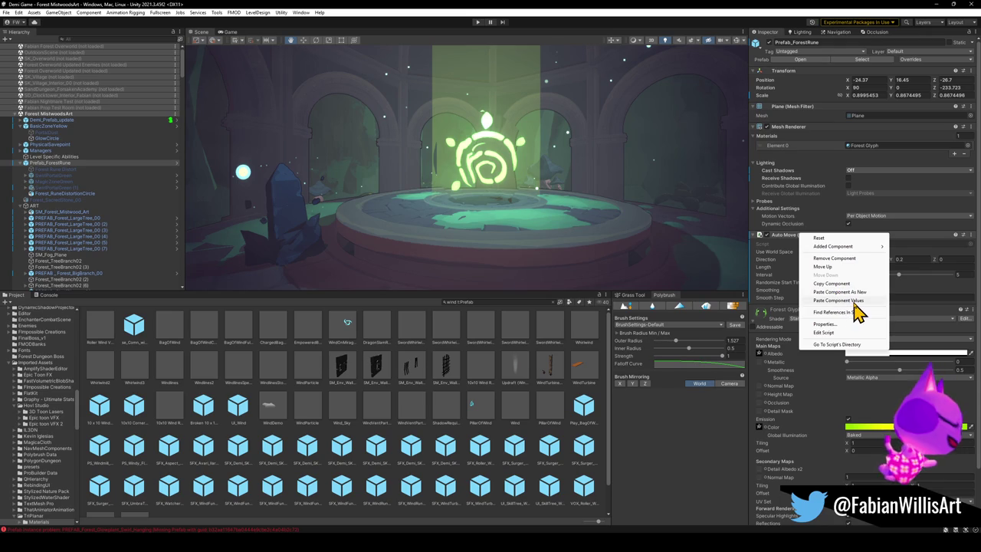
left_click(854, 302)
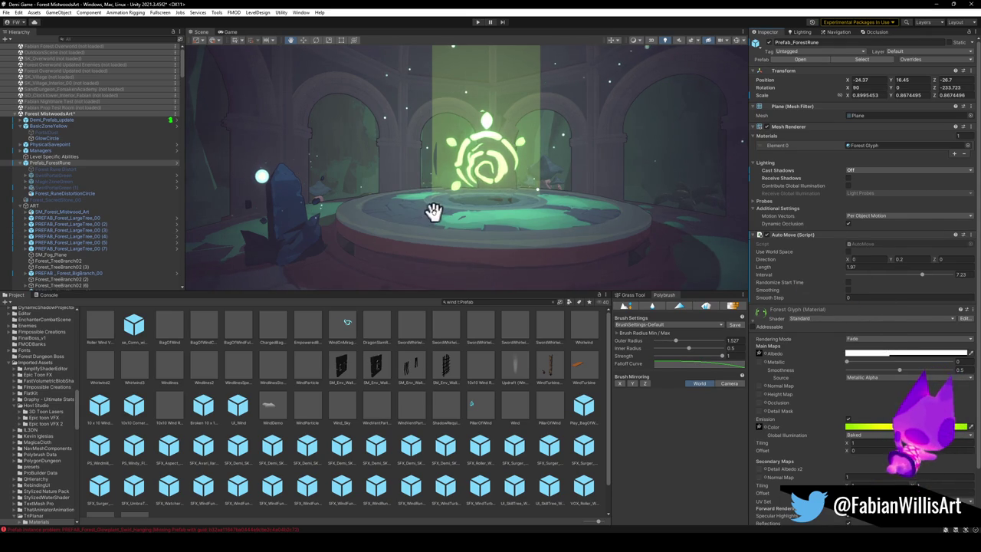
Delete Forest_SacredStone_00 from the scene hierarchy and minimize Unity
left_click(66, 157)
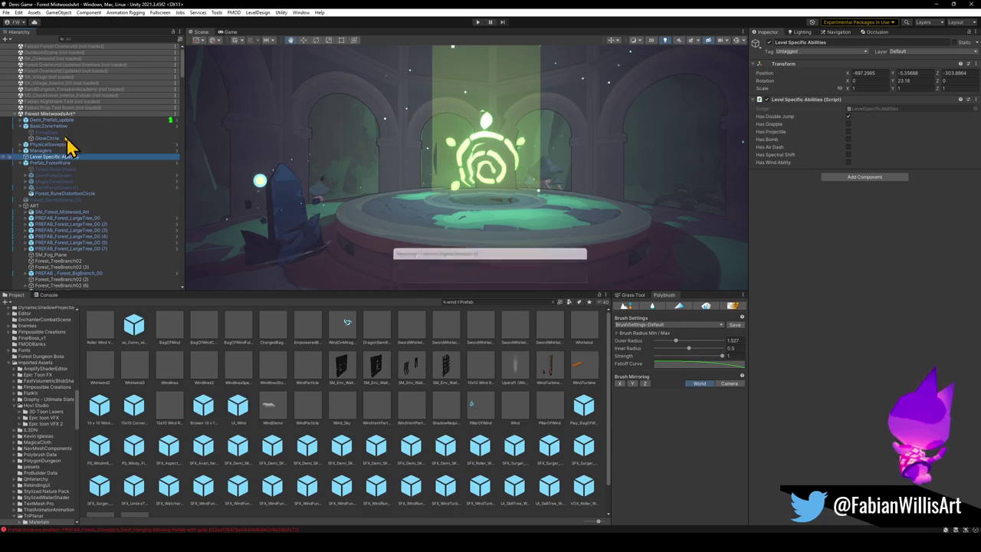
right_click(65, 114)
left_click(38, 123)
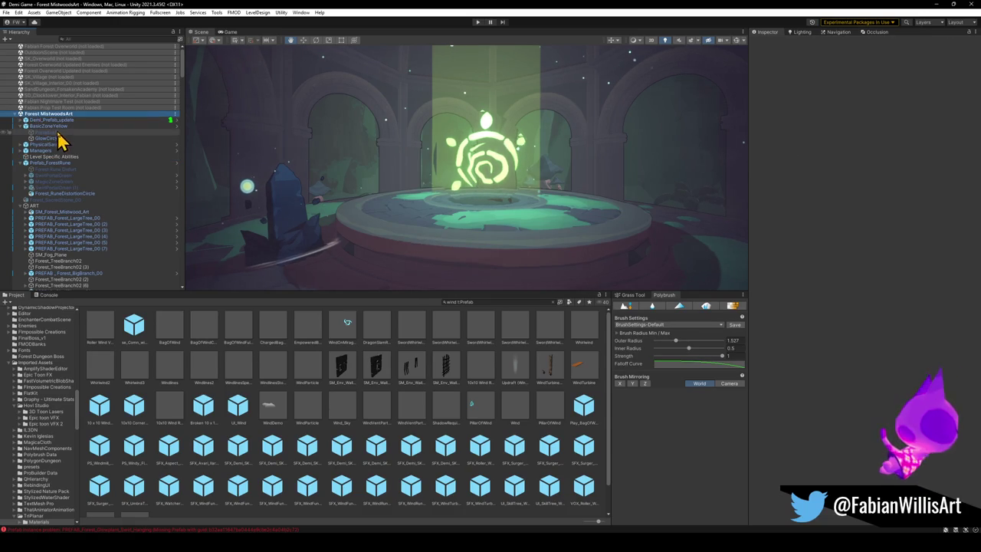
left_click(21, 127)
left_click(25, 157)
left_click(51, 157)
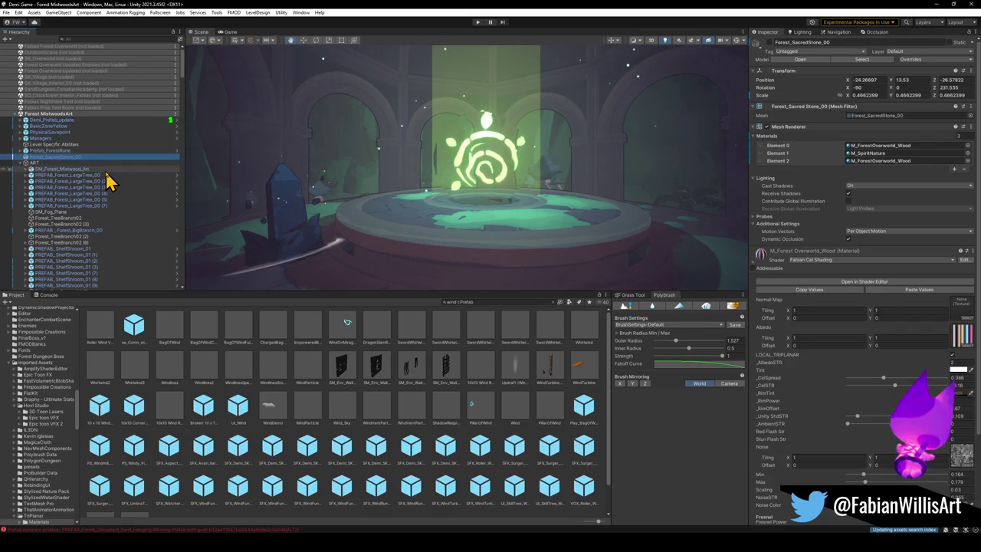
key("Delete")
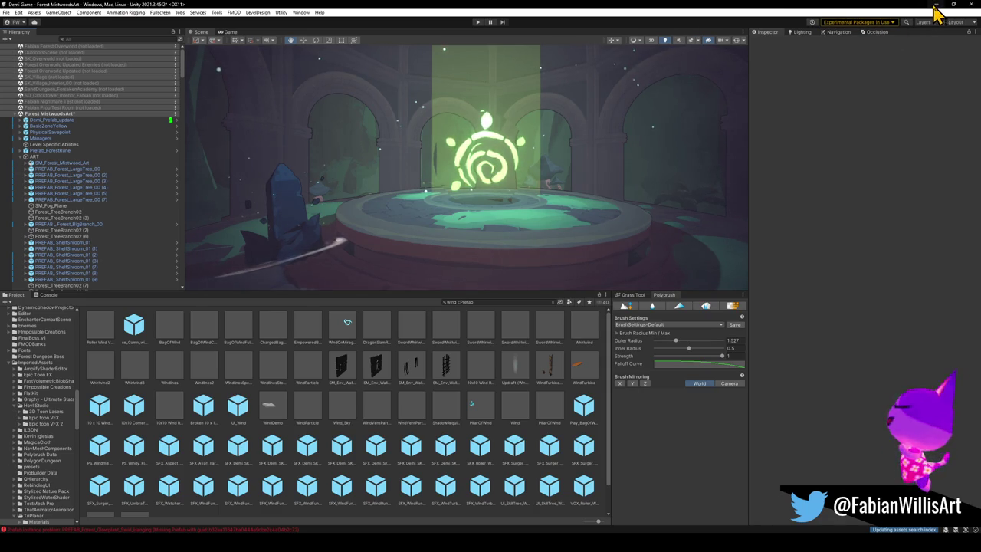
left_click(936, 7)
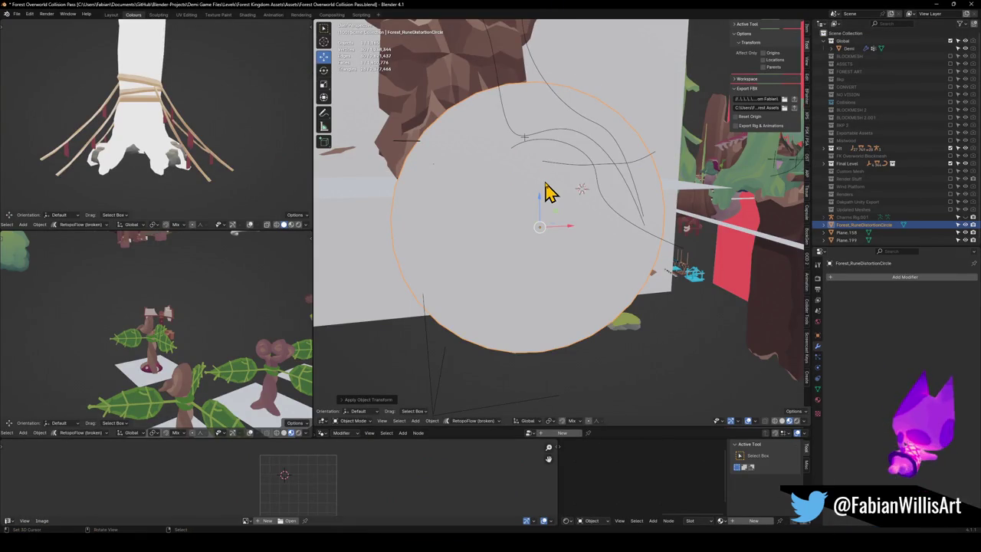
Fly the Blender viewport to the carved rune-stone rock, select it and orbit around it
key("shift+grave")
key("w")
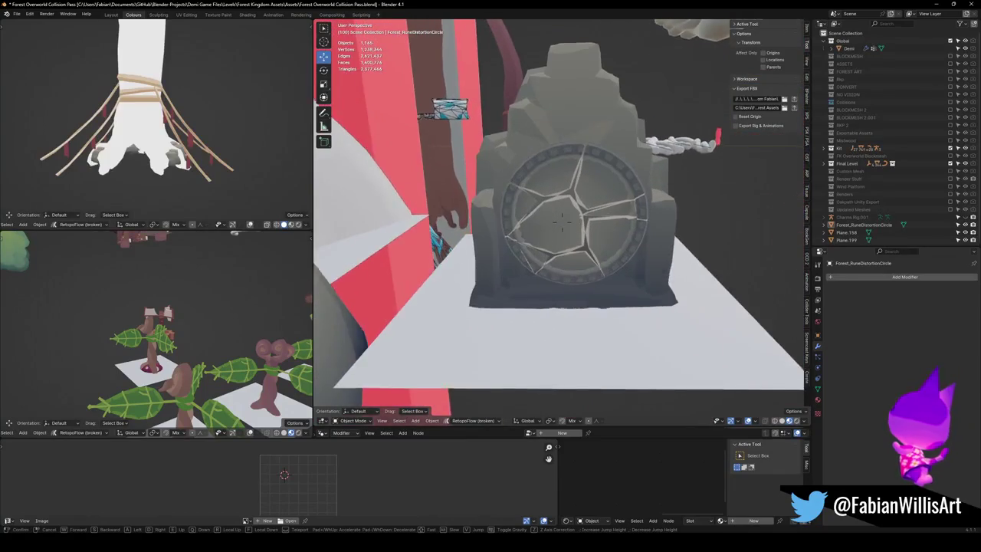
left_click(509, 187)
left_click(557, 161)
mouse_move(563, 182)
left_mouse_down()
mouse_move(597, 227)
mouse_move(578, 282)
mouse_move(590, 279)
left_mouse_up()
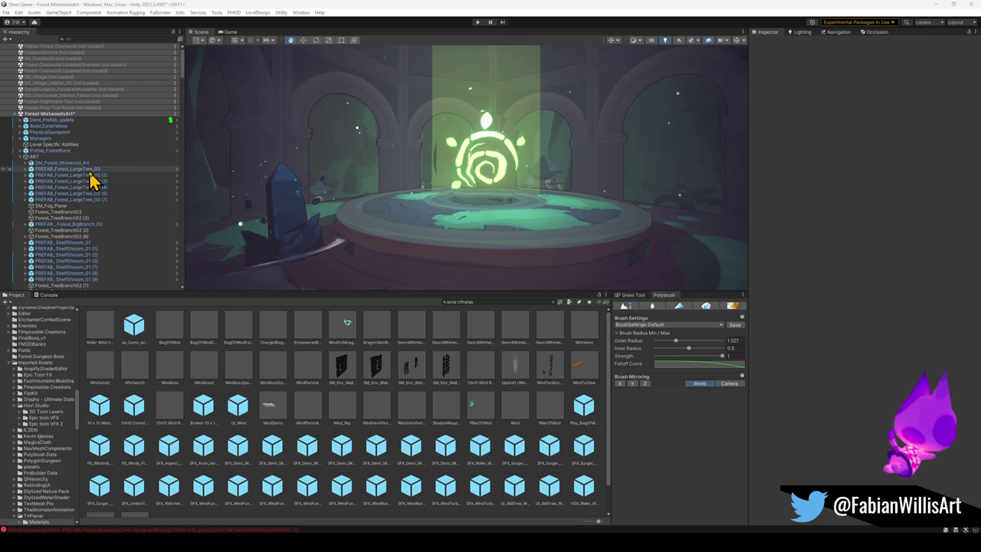
Select the glowing rune glyph plane and frame it in the Scene view
scroll(439, 173, "up", 6)
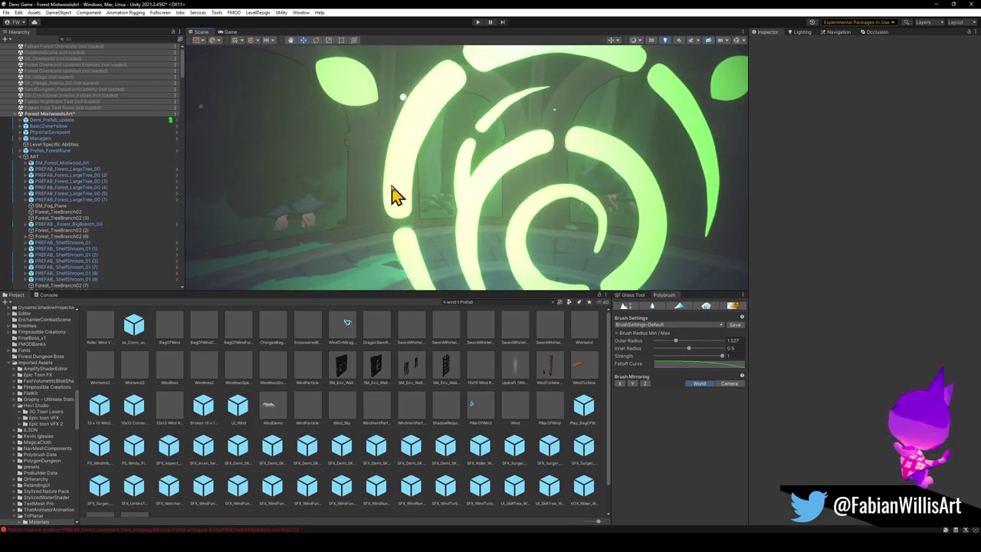
left_click(394, 192)
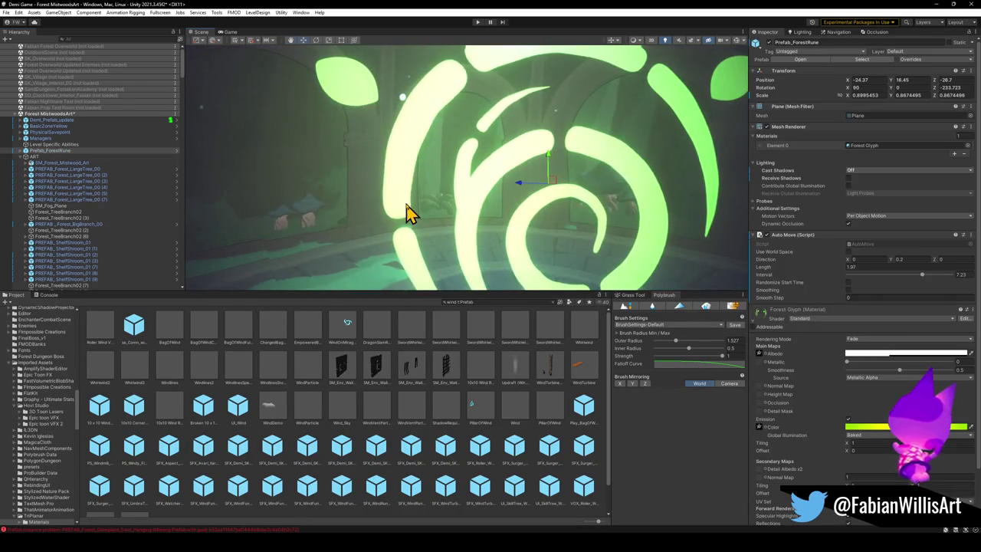
key("f")
scroll(422, 205, "down", 5)
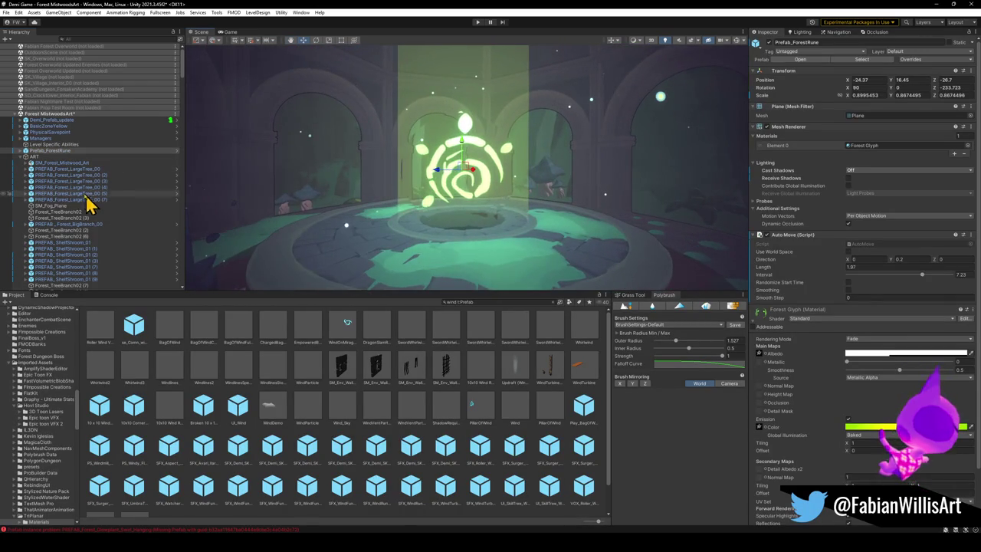
Expand Prefab_ForestRune's children, inspect Forest_RuneDistortionCircle, then bring up the Windows Start menu
left_click(21, 150)
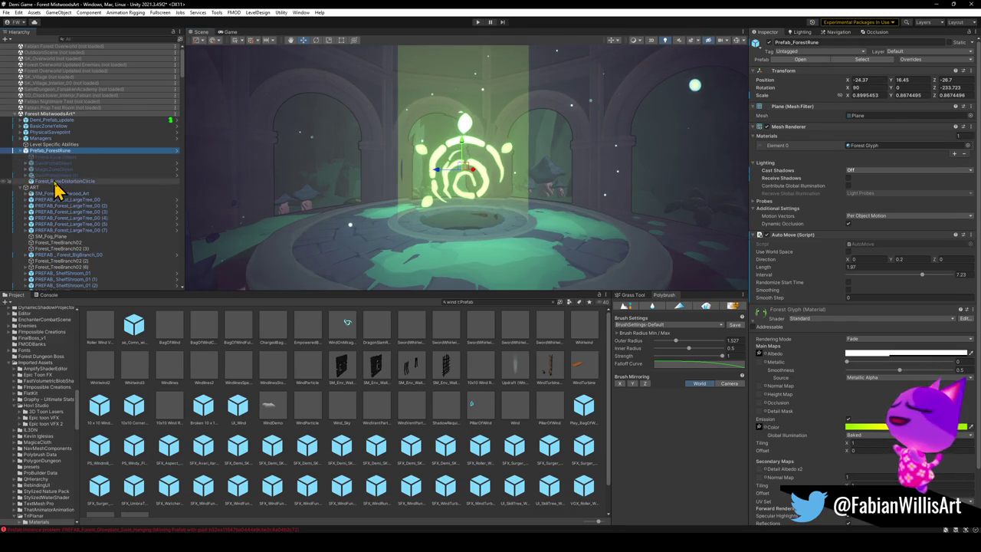
left_click(62, 181)
left_click(503, 263)
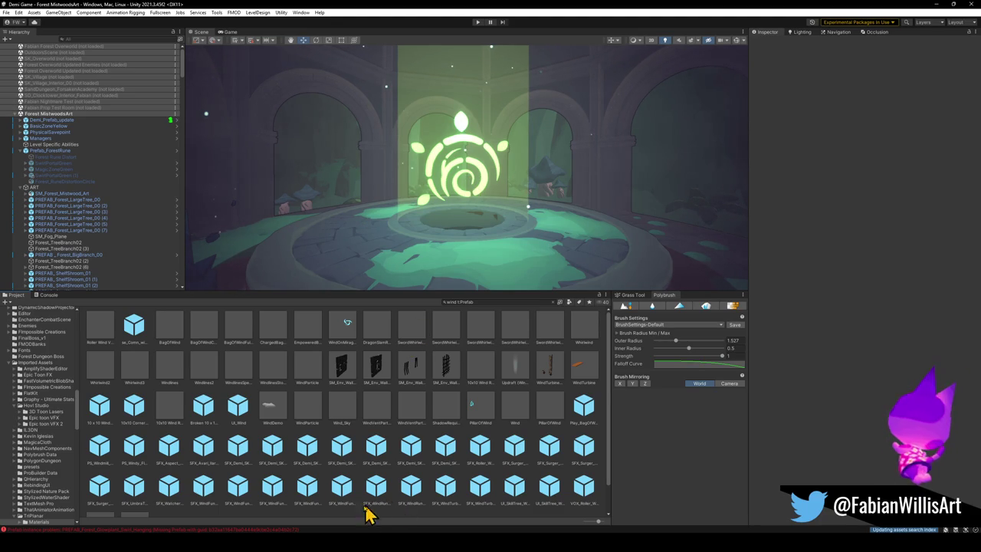
left_click(375, 548)
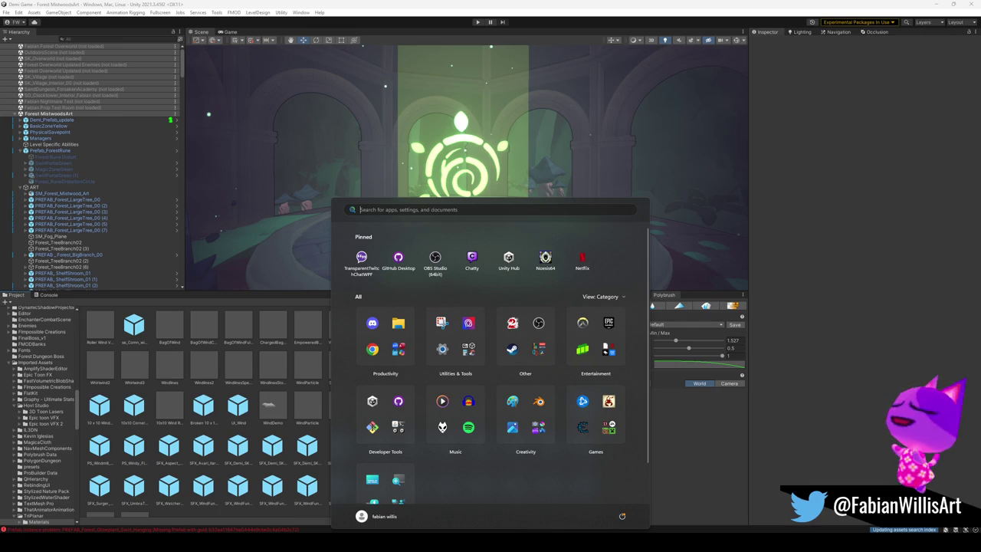
Launch GitHub Desktop, pull origin for the Demi Game repository, then minimize it
left_click(397, 258)
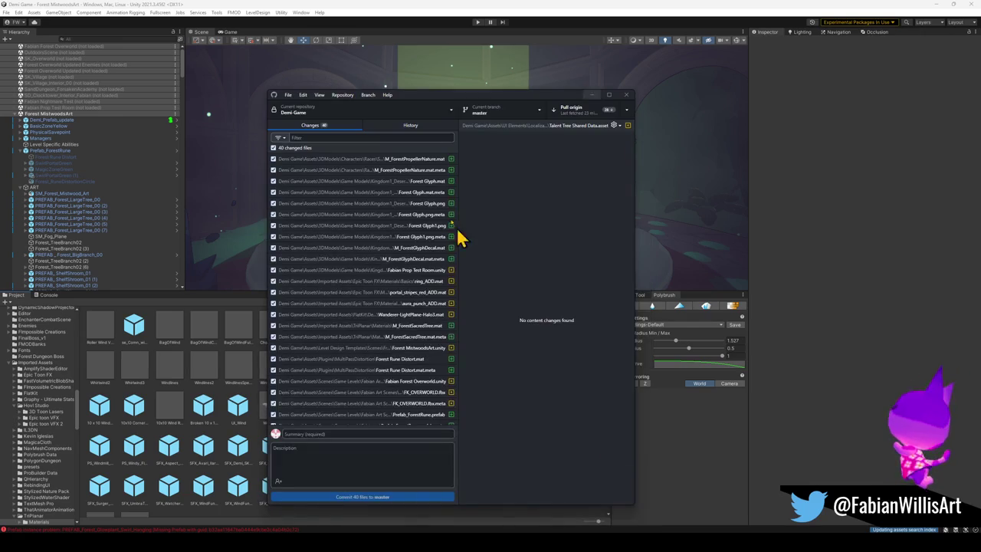
left_click(575, 115)
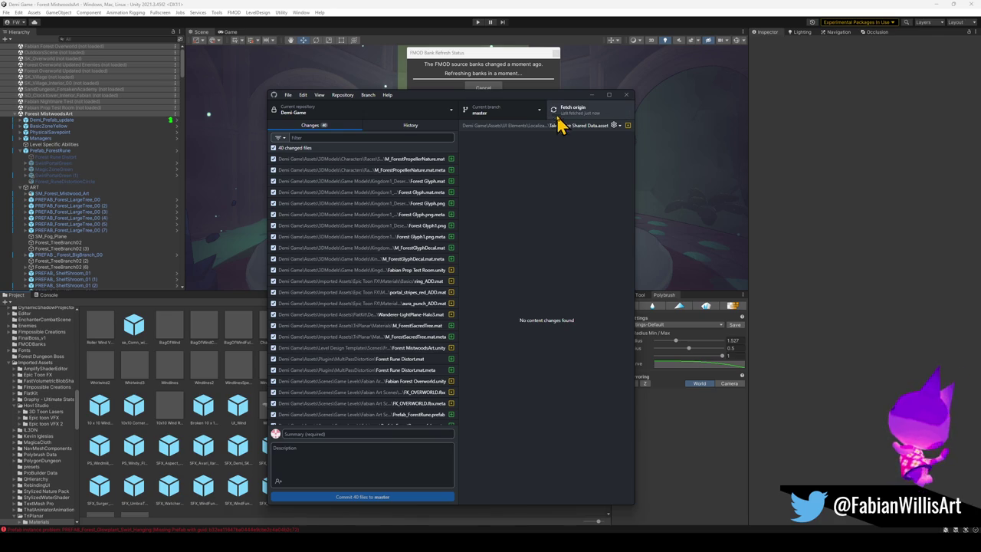
left_click(590, 95)
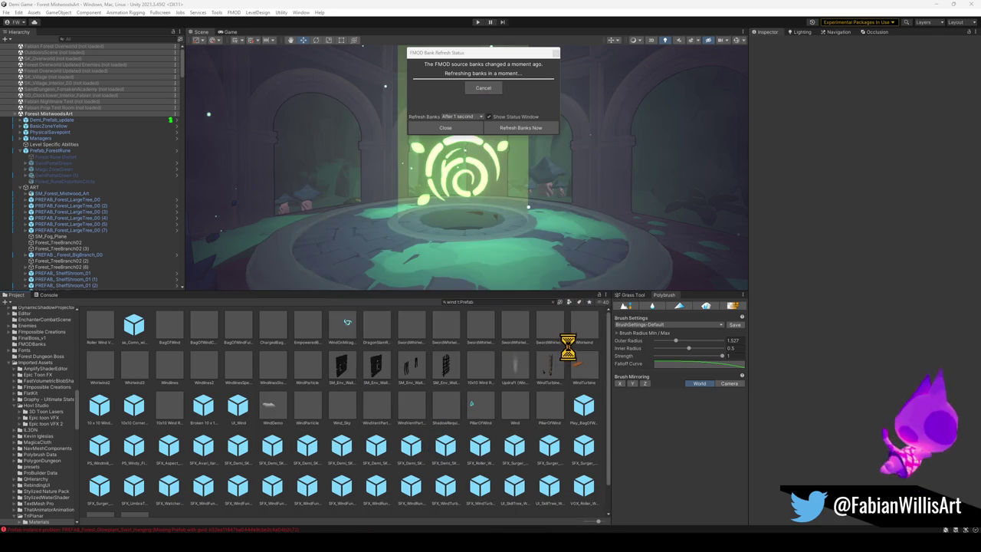
Start Overwatch 2 from a Start-menu search for 'over' and Battle.net's Play, dismissing the BIOS warning
key("super")
type("over")
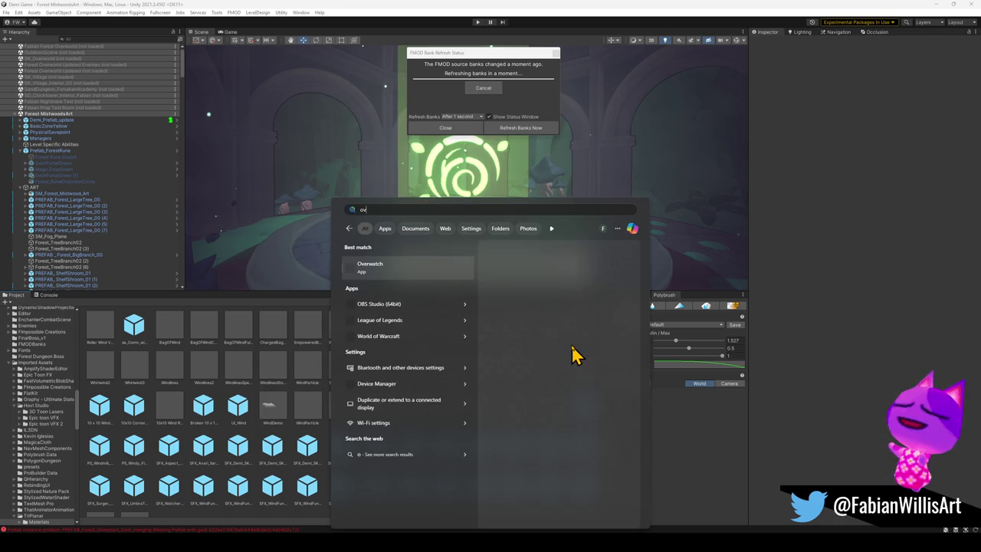
key("Return")
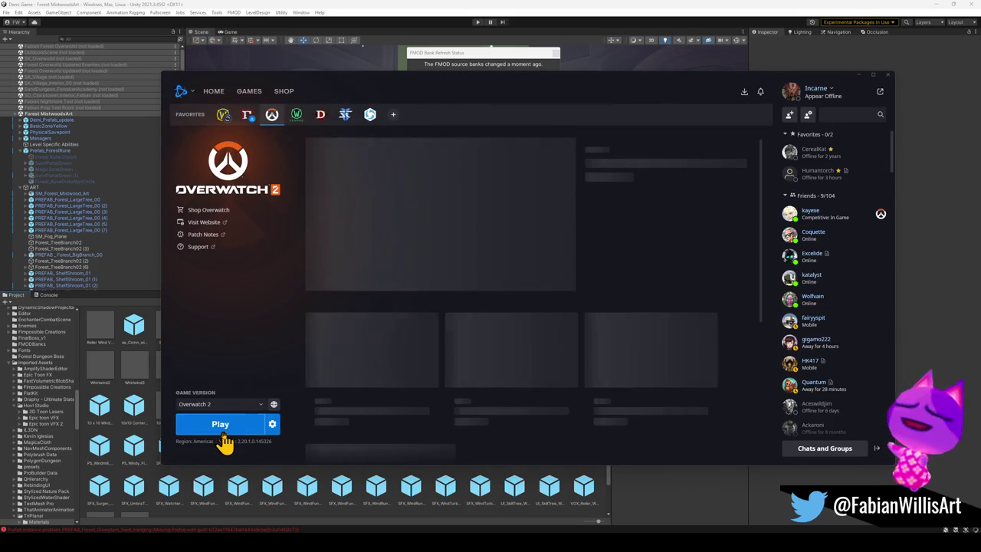
left_click(227, 425)
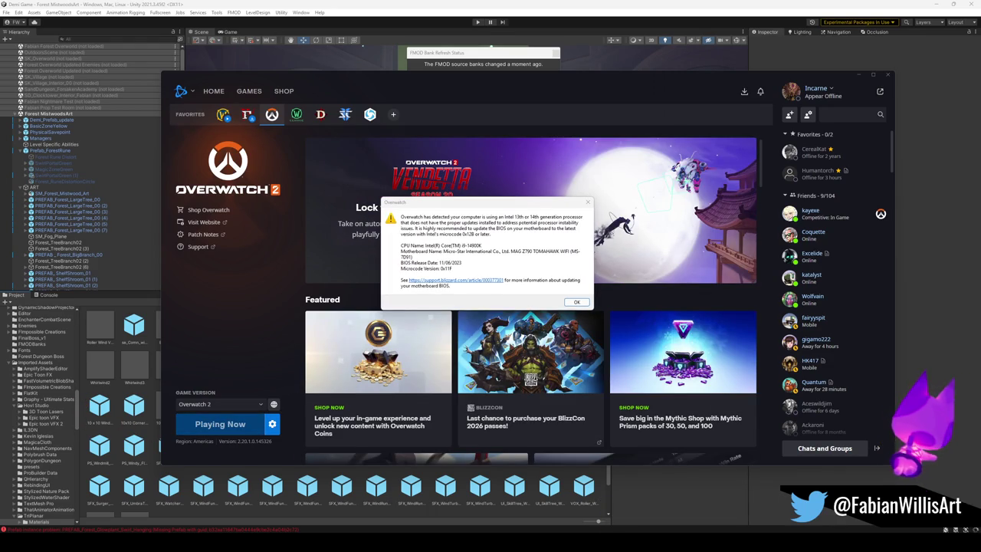
left_click(579, 302)
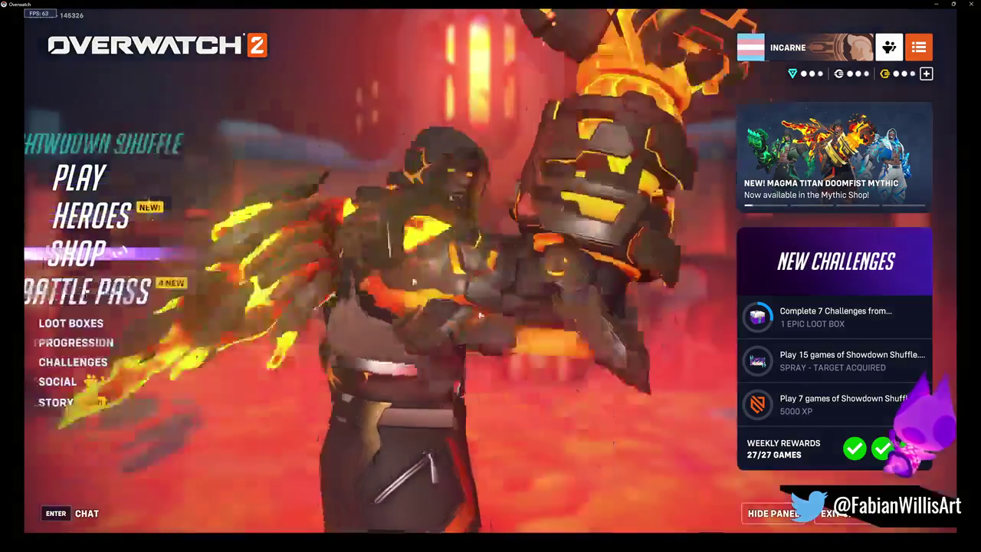
Queue for Unranked 6v6 Quick Play, then return to the main menu and view the Heroes roster
left_click(80, 176)
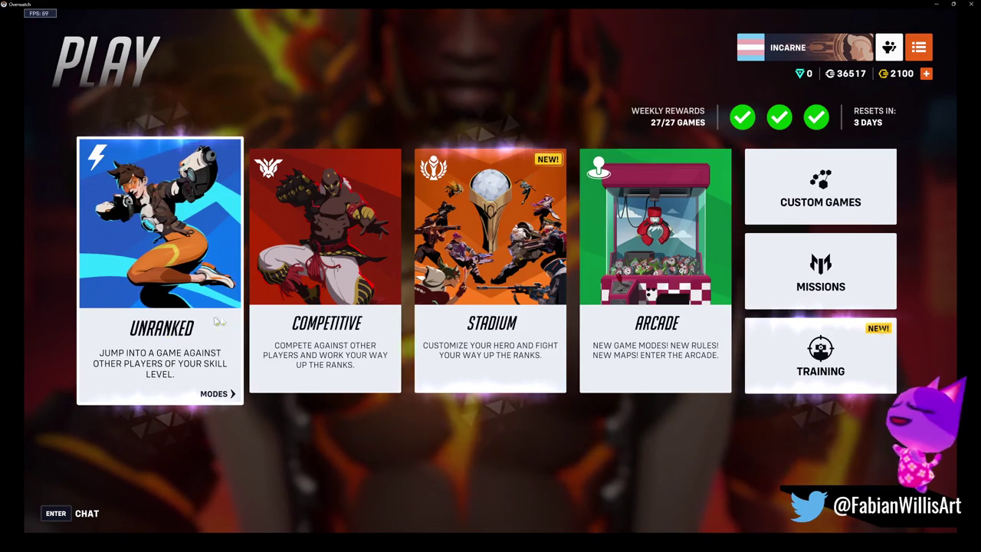
left_click(188, 328)
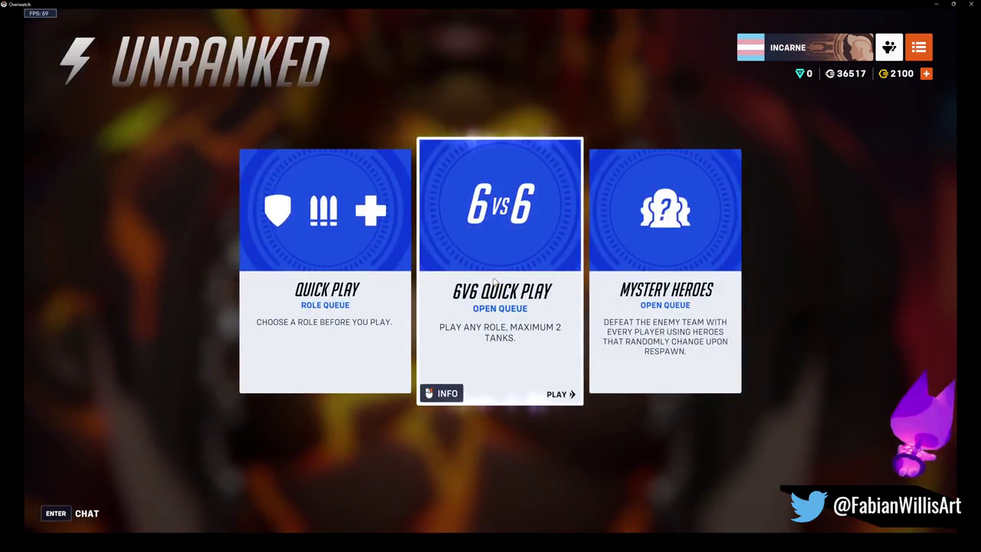
left_click(494, 282)
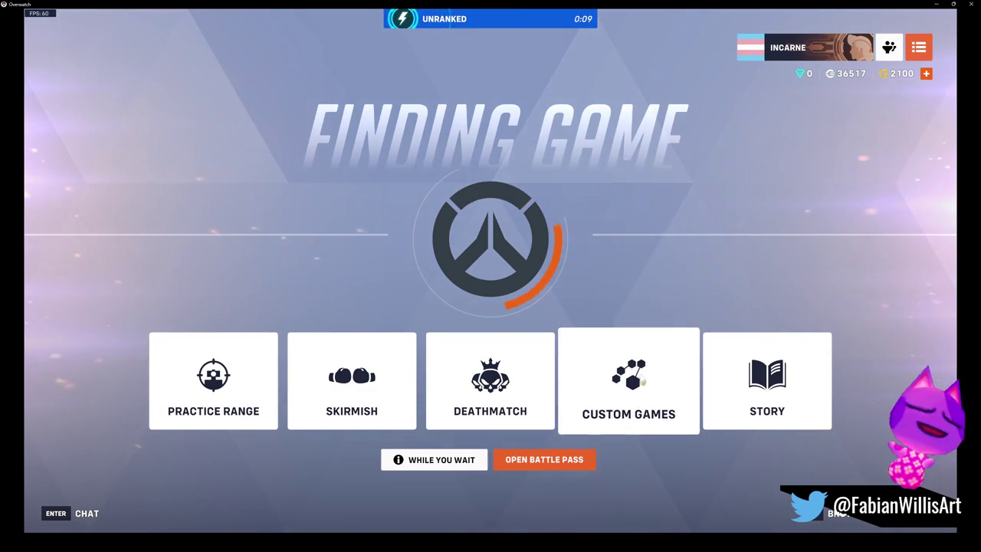
key("Escape")
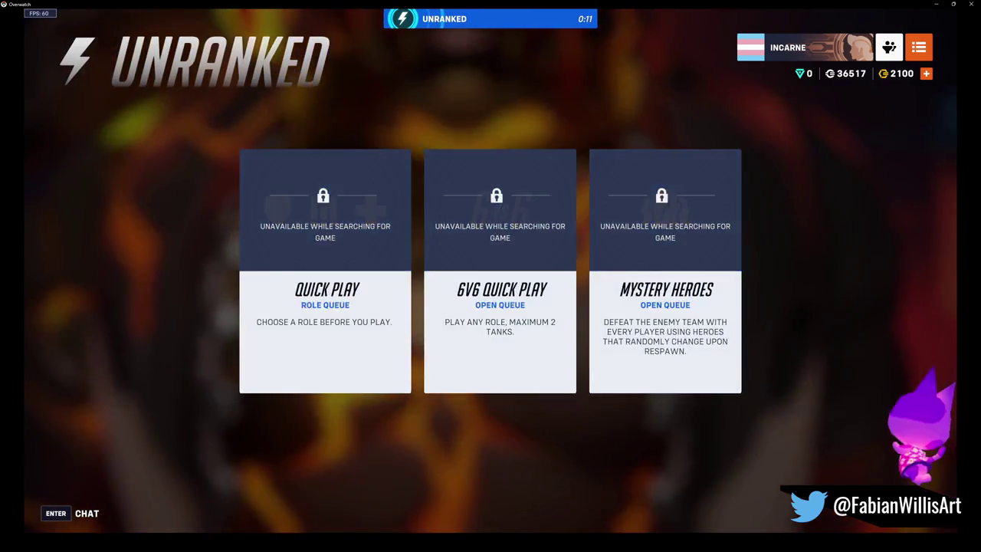
key("Escape")
key("Escape")
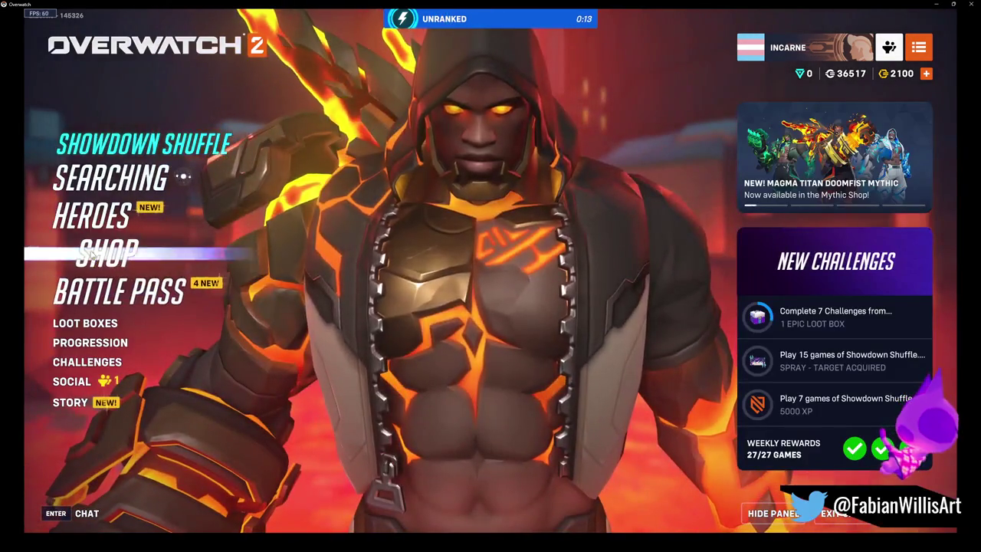
left_click(92, 217)
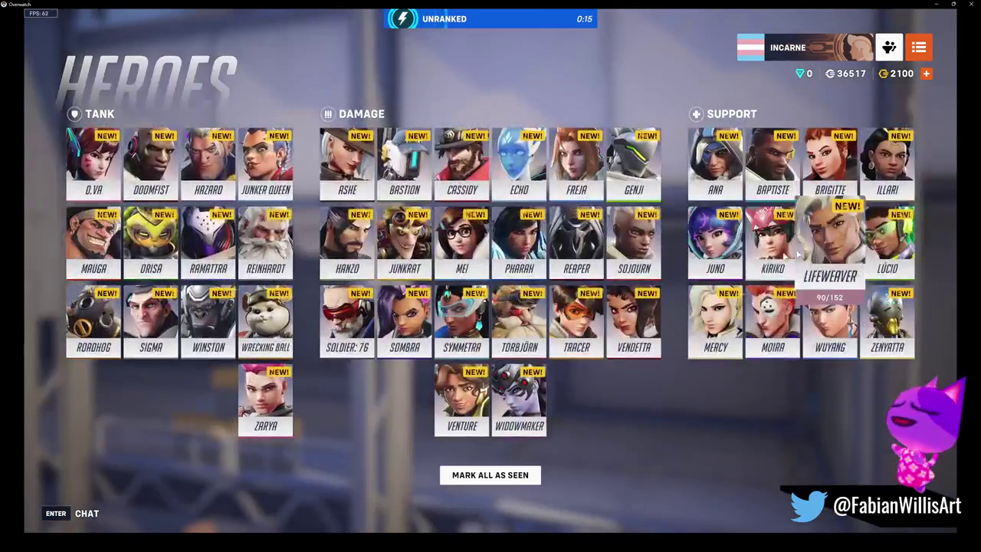
Buy Juno's Giddy emote for 500 credits and equip it in the emote wheel's left slot
left_click(715, 238)
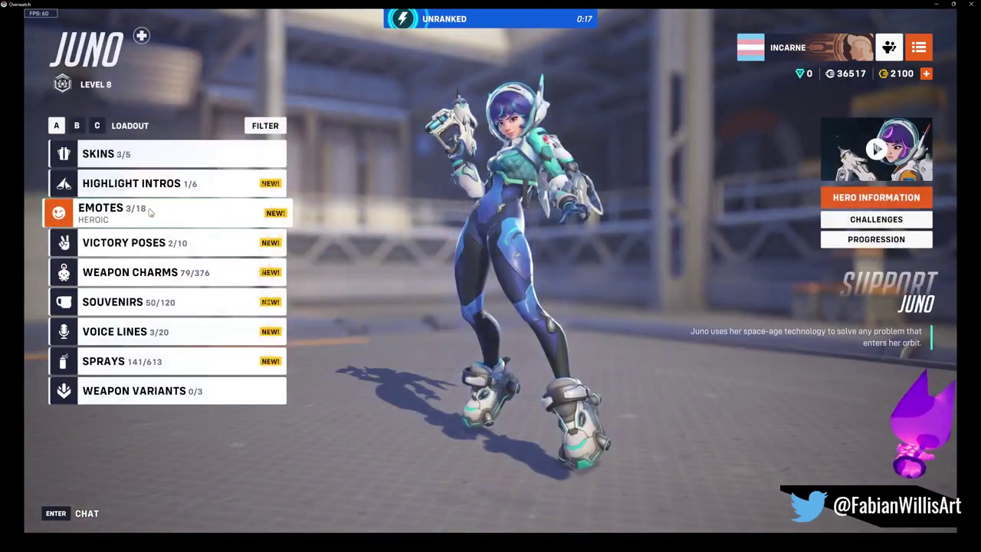
left_click(150, 212)
left_click(222, 329)
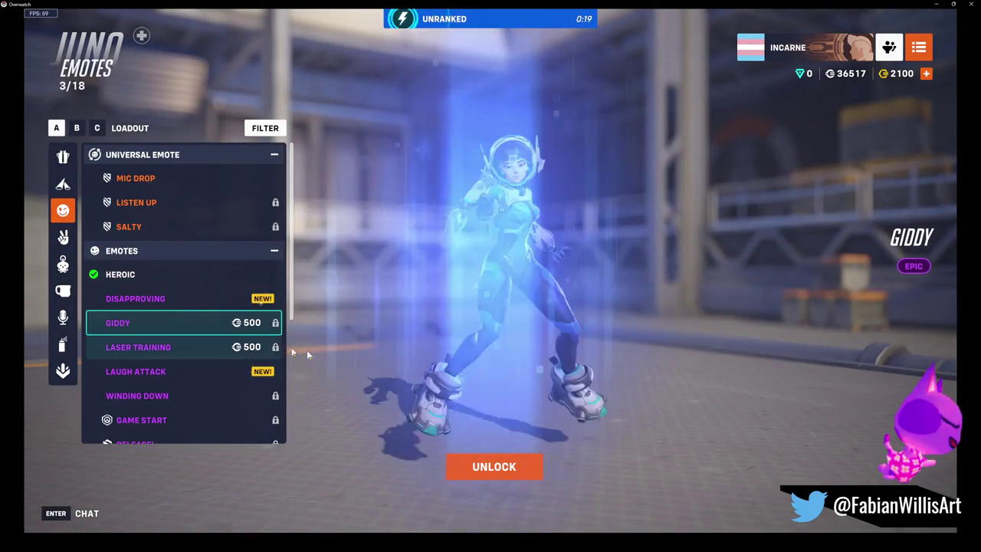
left_click(504, 470)
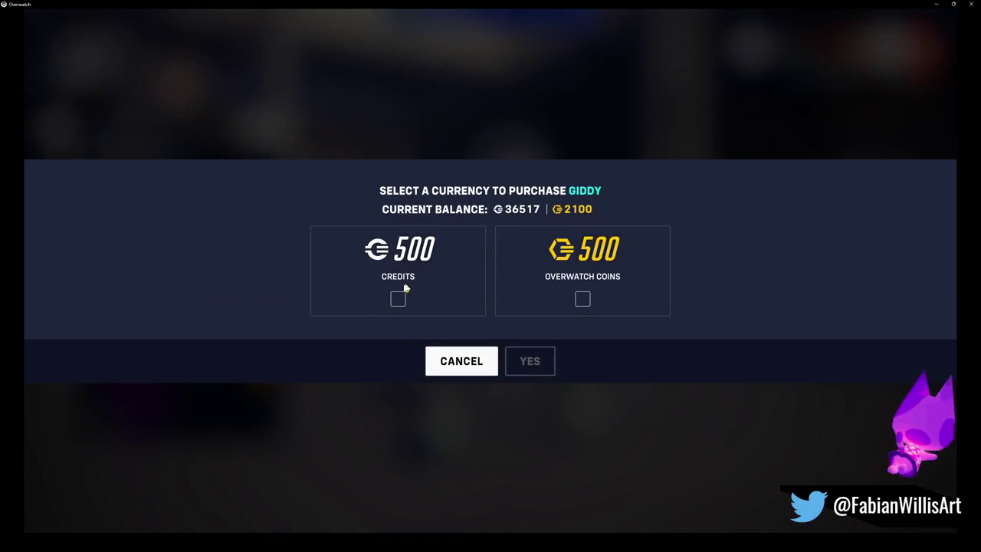
left_click(406, 295)
left_click(527, 362)
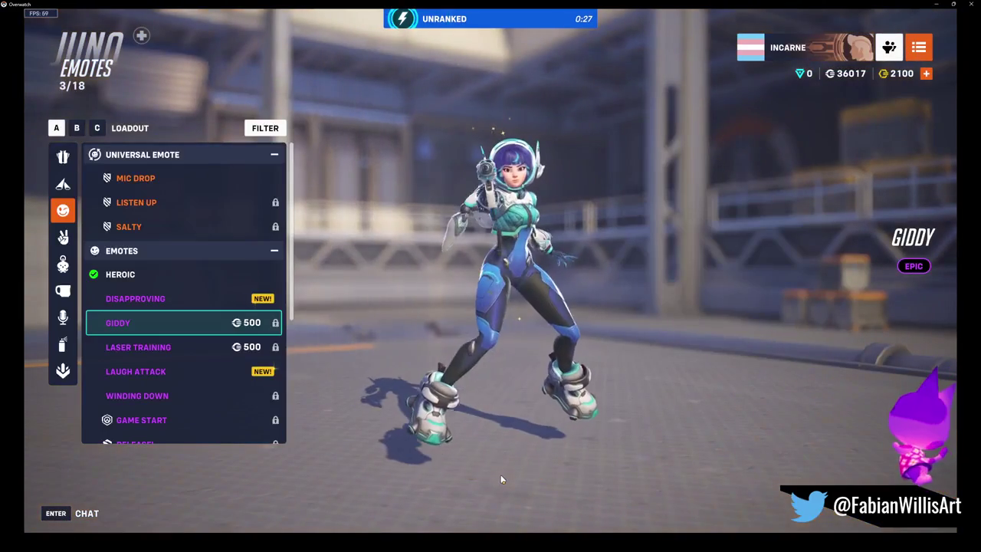
left_click(512, 477)
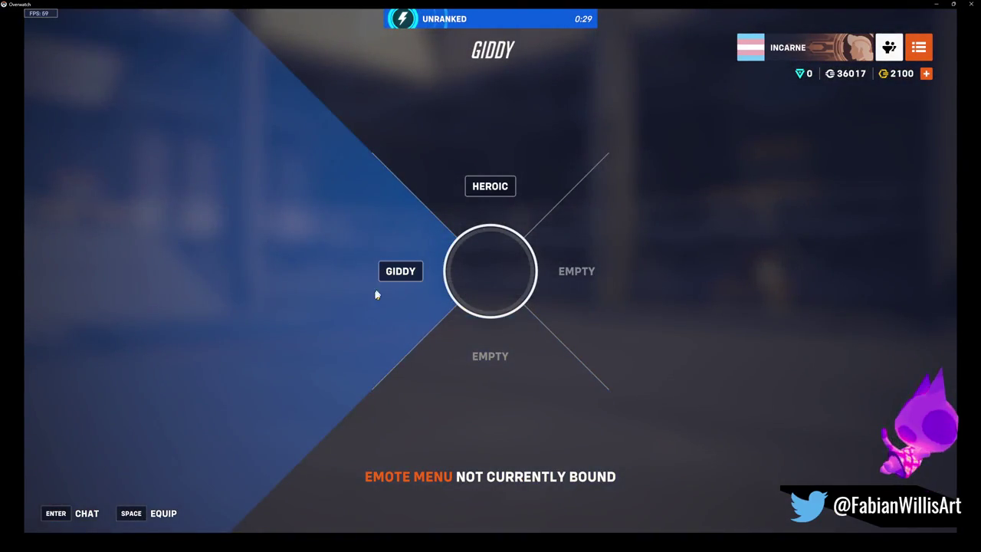
left_click(377, 285)
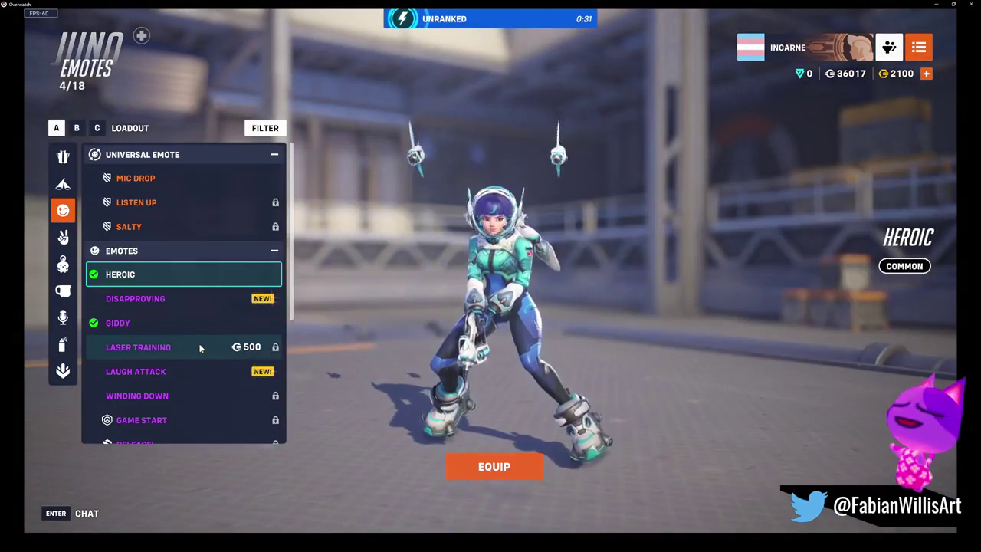
Buy the Laser Training emote for 500 credits and equip it in the wheel's bottom slot
left_click(200, 347)
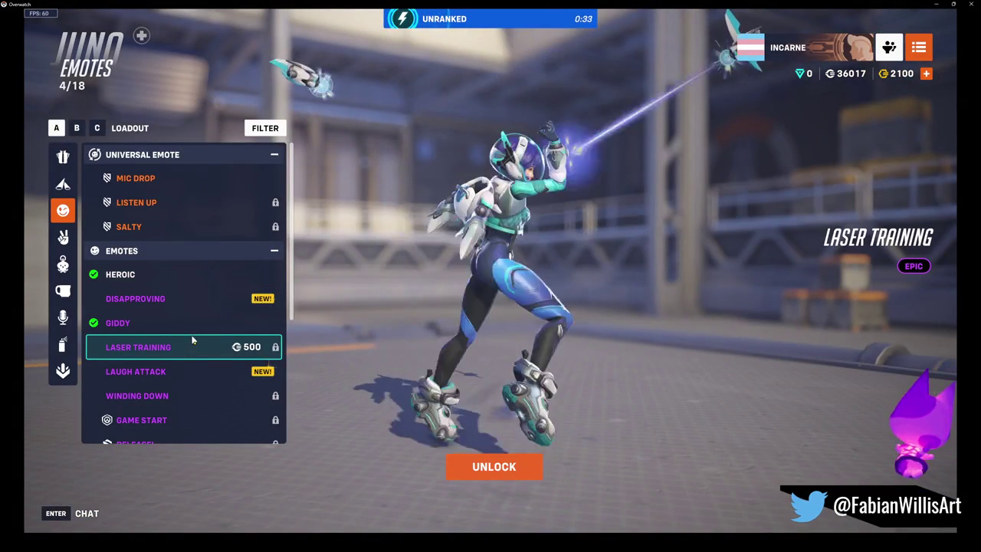
scroll(200, 331, "down", 3)
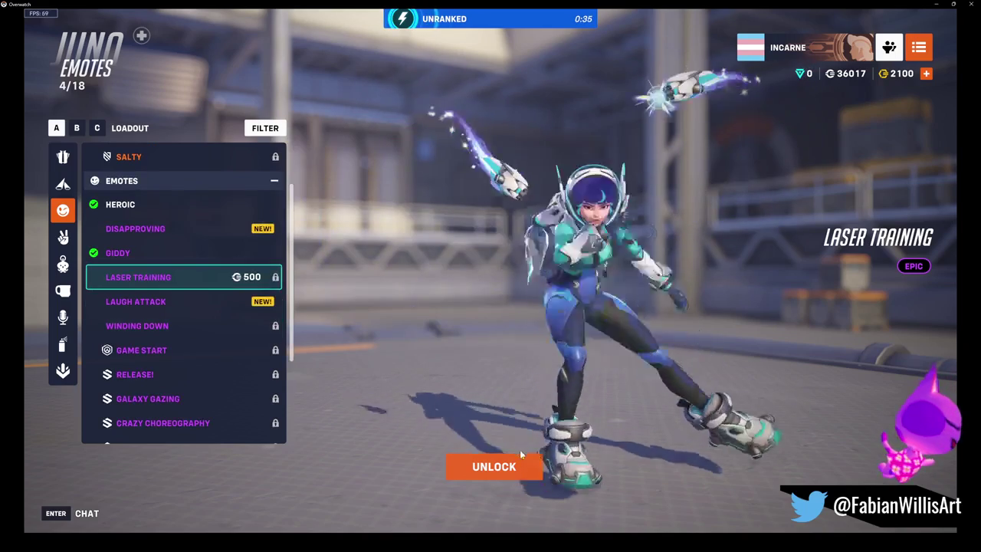
left_click(506, 464)
left_click(469, 363)
left_click(474, 460)
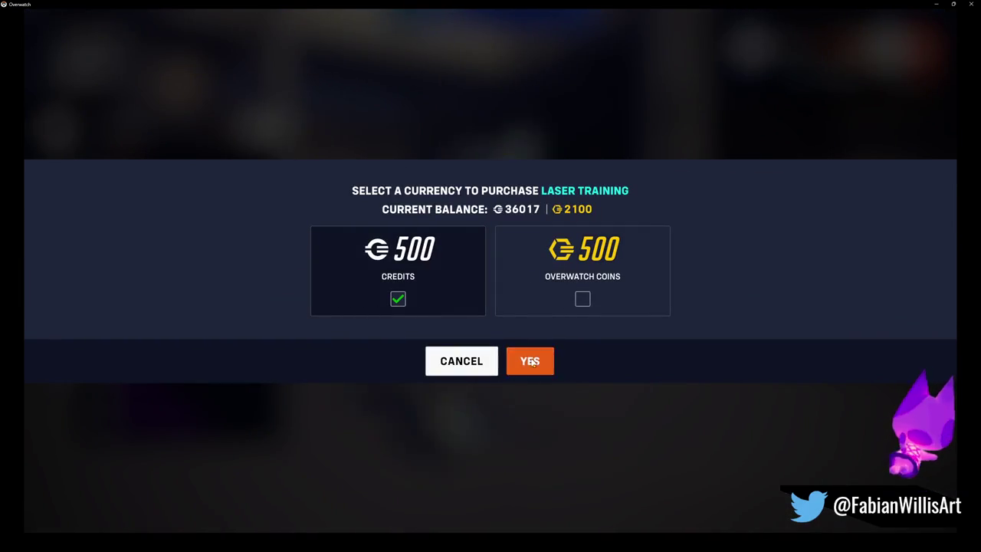
left_click(532, 361)
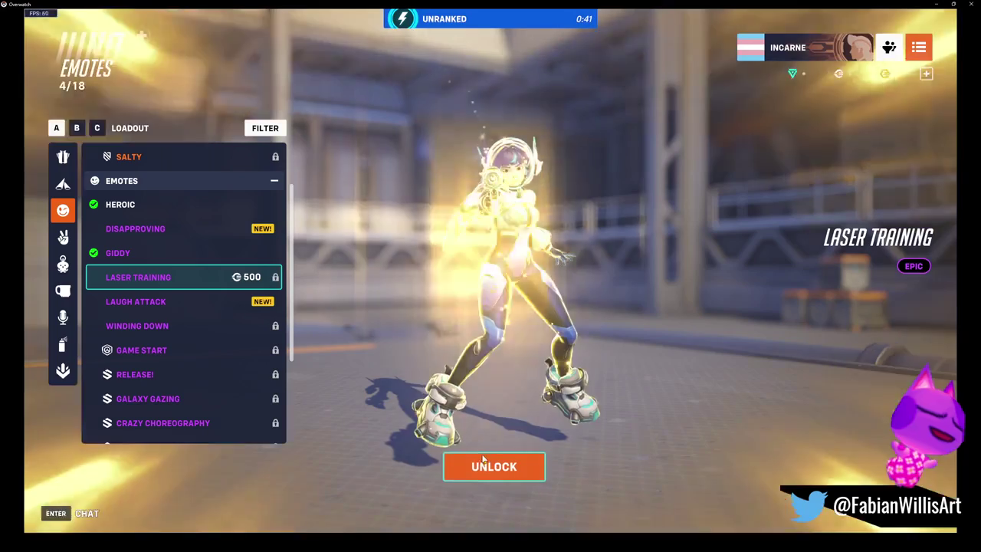
left_click(483, 460)
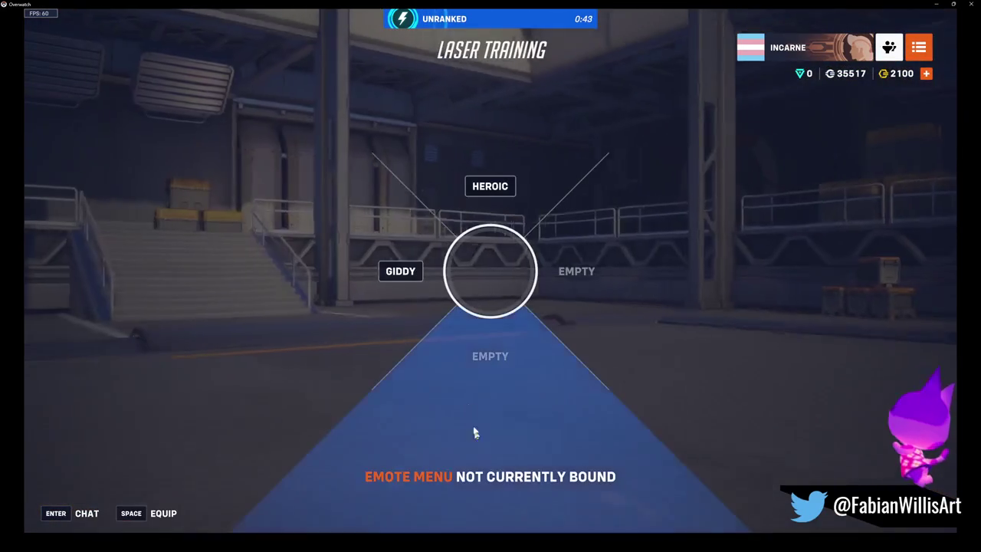
left_click(580, 392)
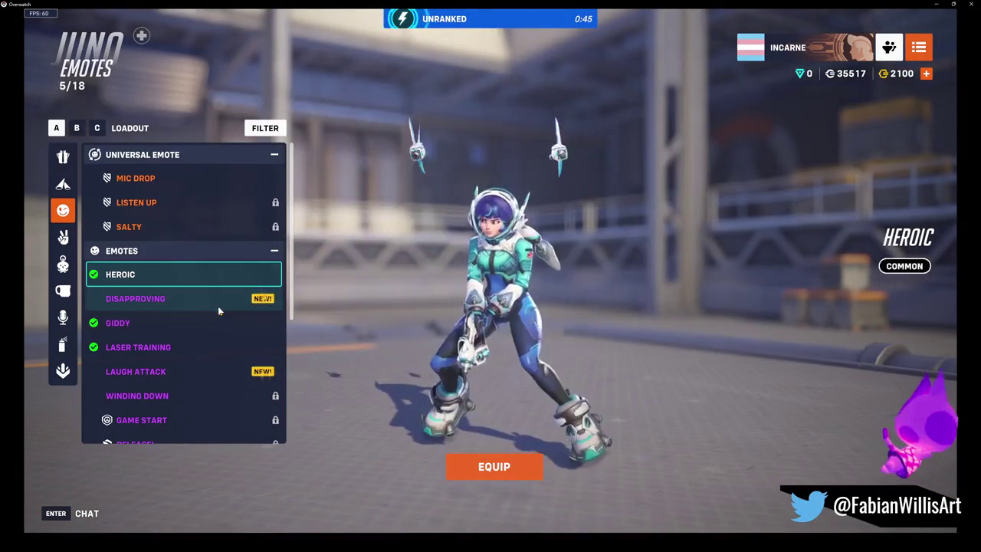
left_click(217, 303)
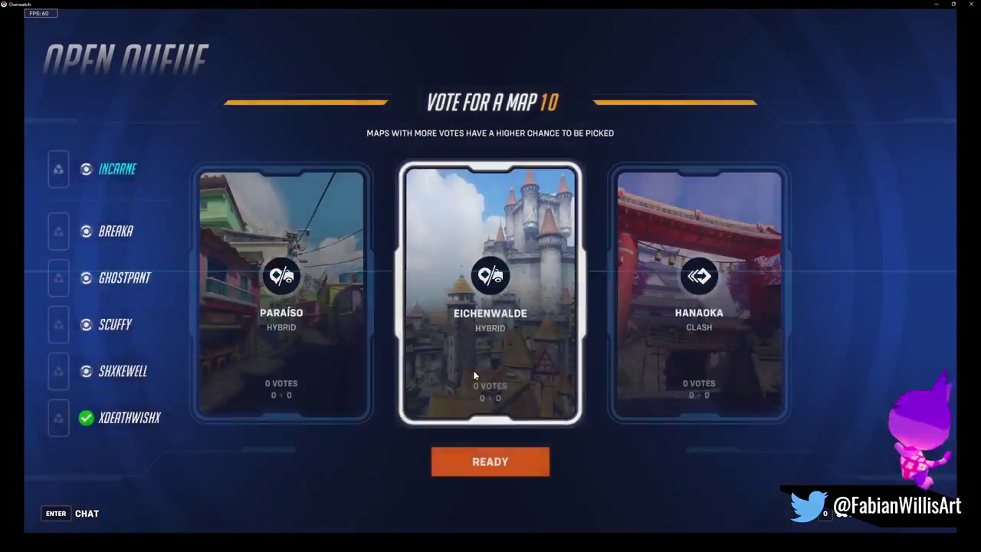
Vote for Eichenwalde and tell the team 'i had no idea how fast 6v6 queue is'
left_click(471, 371)
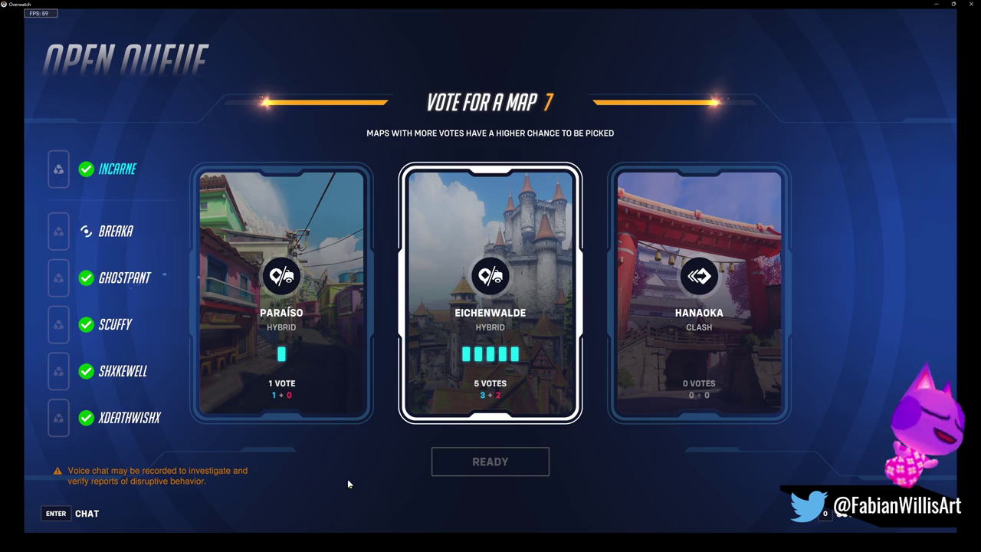
key("Return")
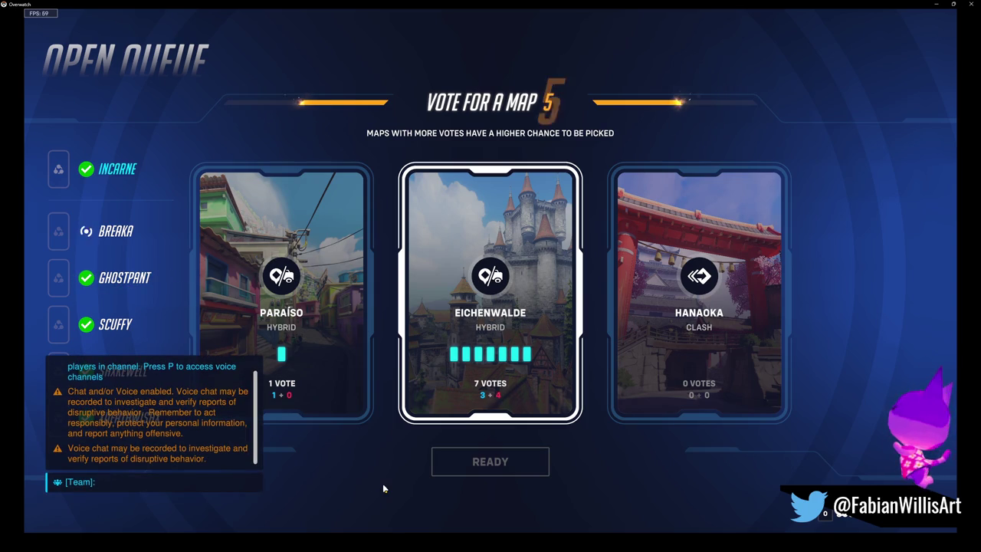
type("i had no idea how ")
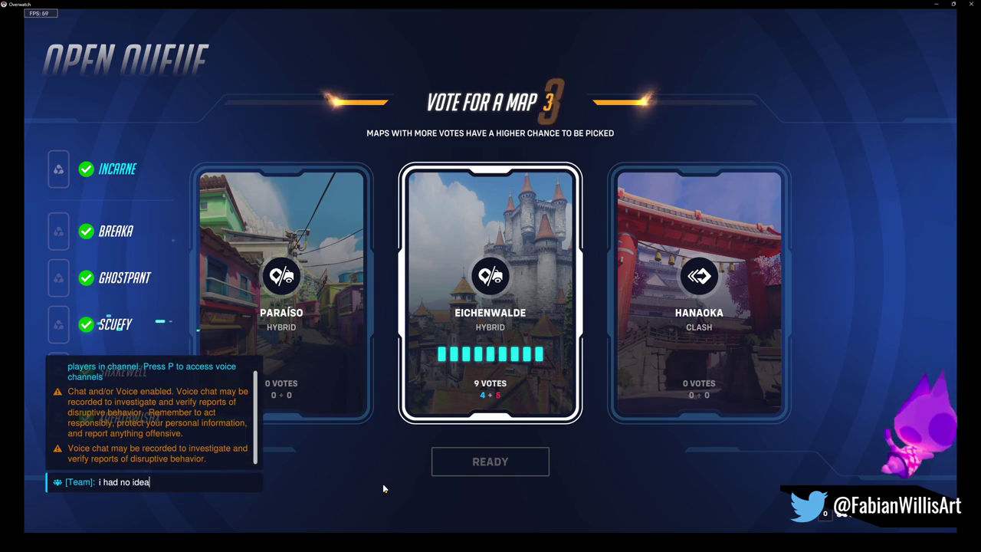
type("fast ")
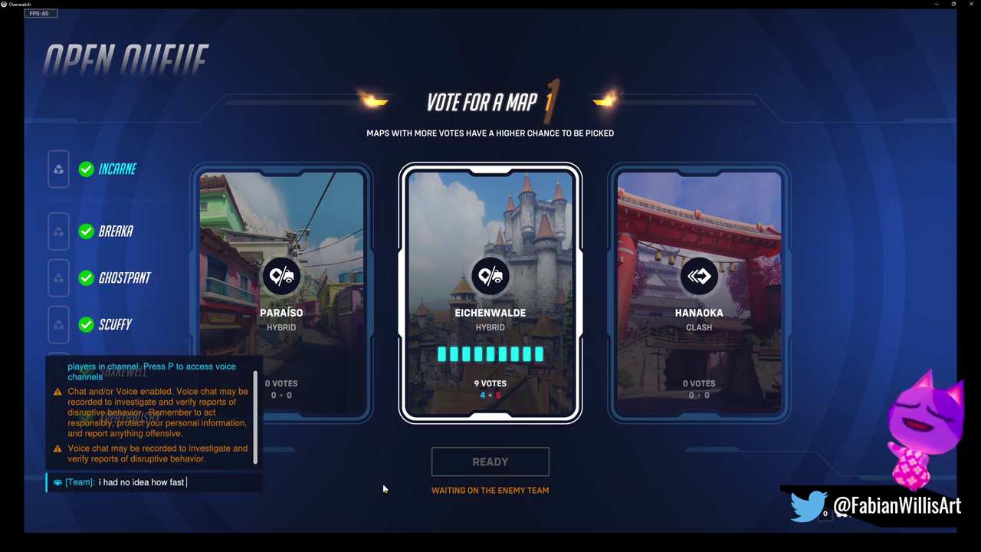
type("6v6 qu")
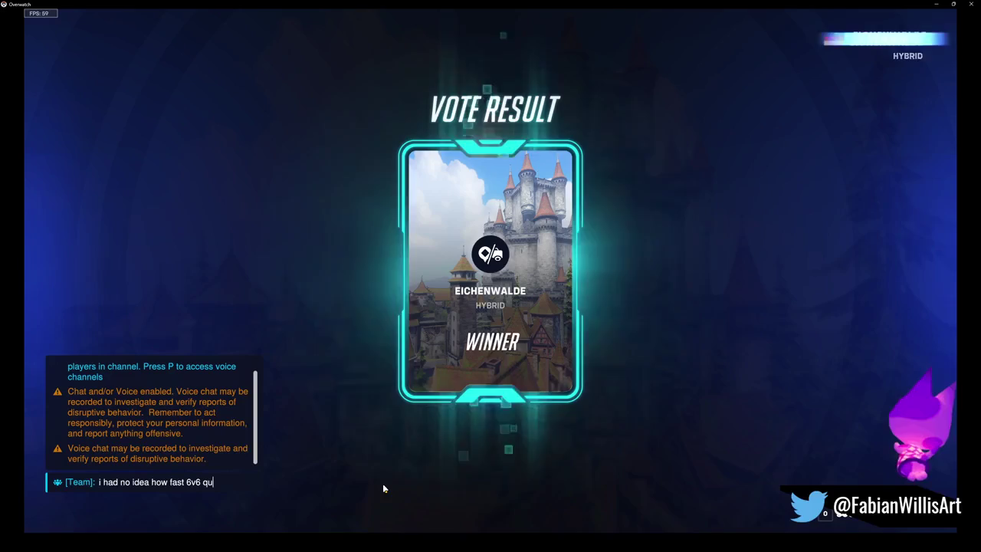
type("eue is")
key("Return")
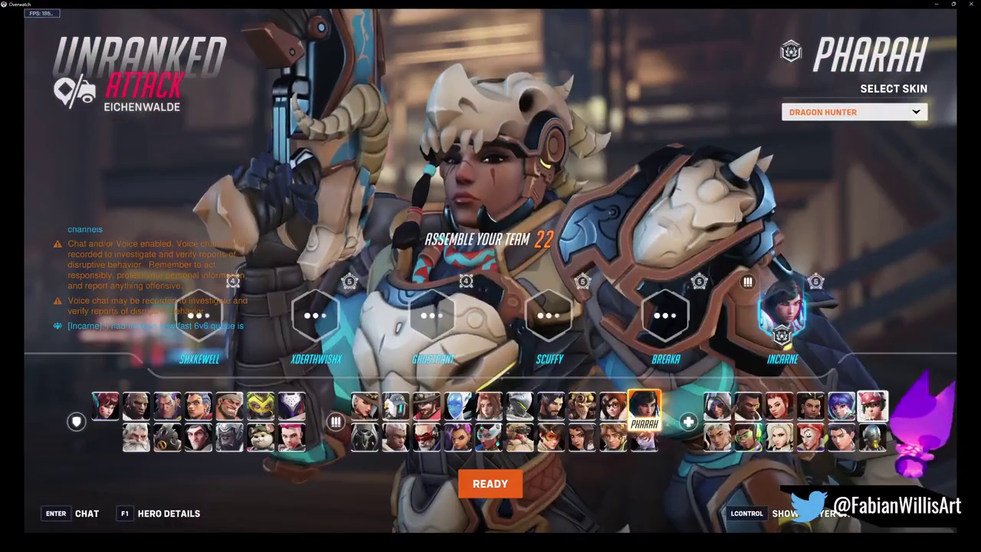
Pick Juno and send a team chat message saying queue times are so long
left_click(838, 405)
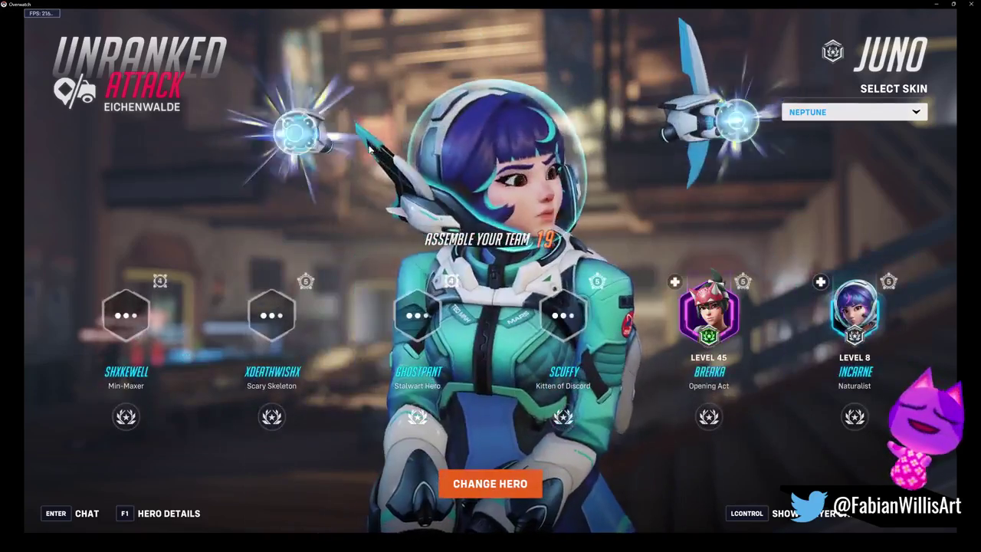
key("Return")
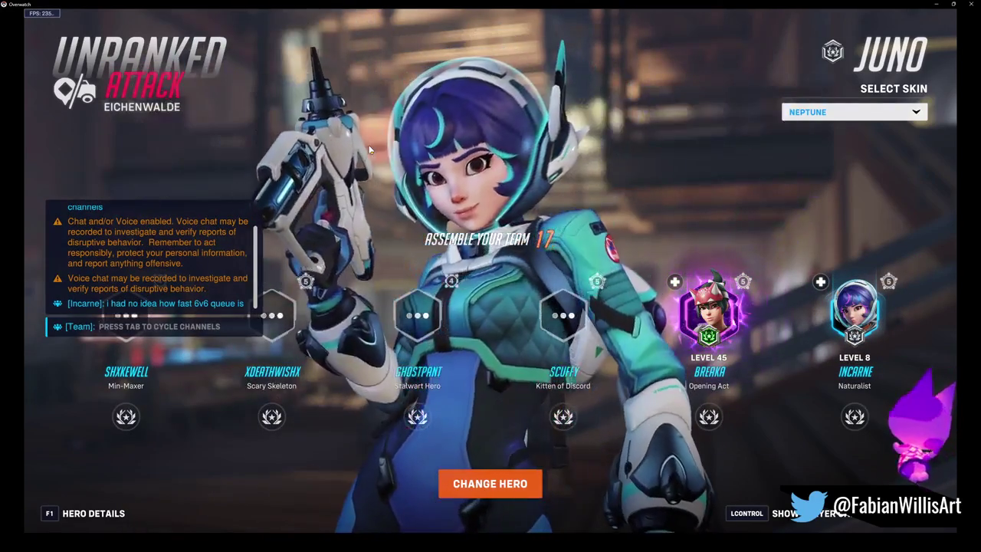
type("been")
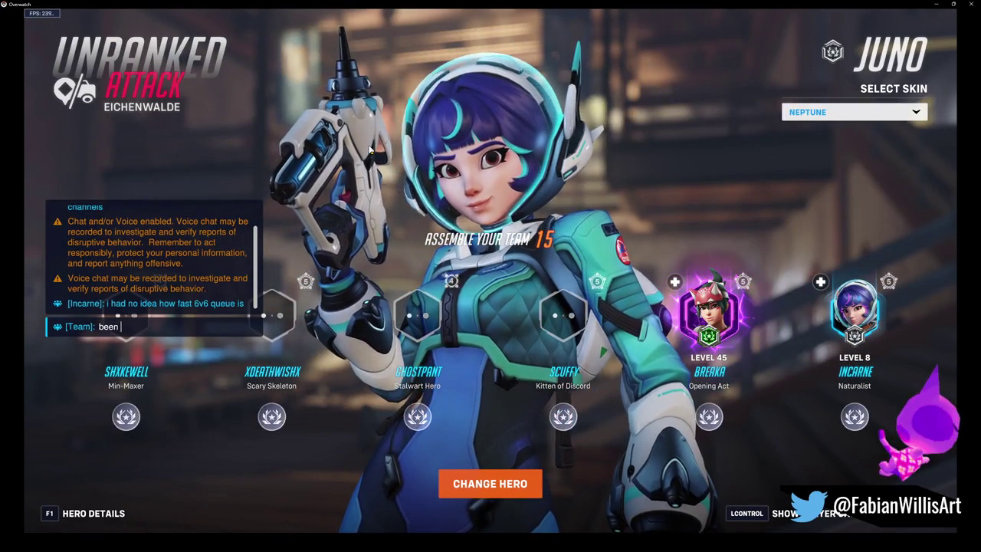
type(" queueing")
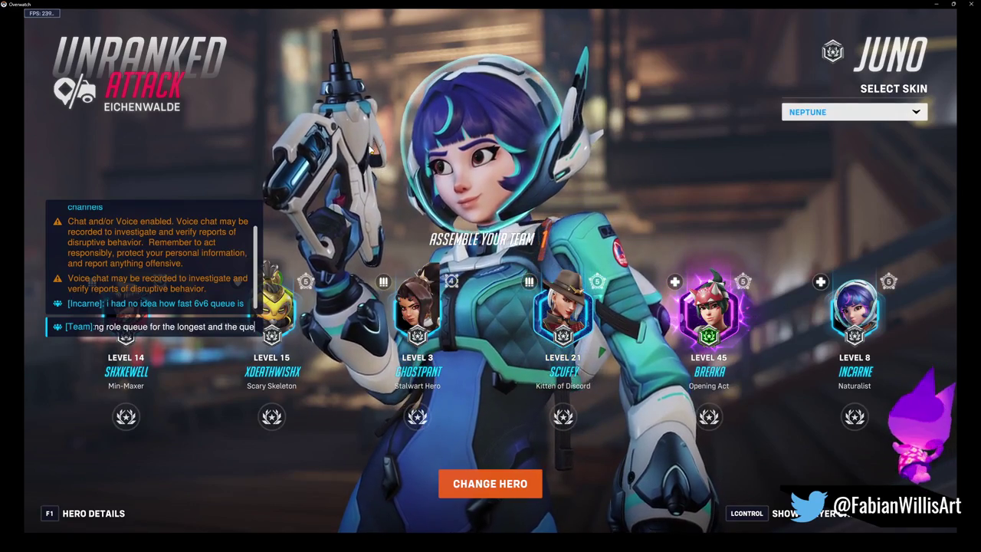
type("ue times are so long x.x")
key("Return")
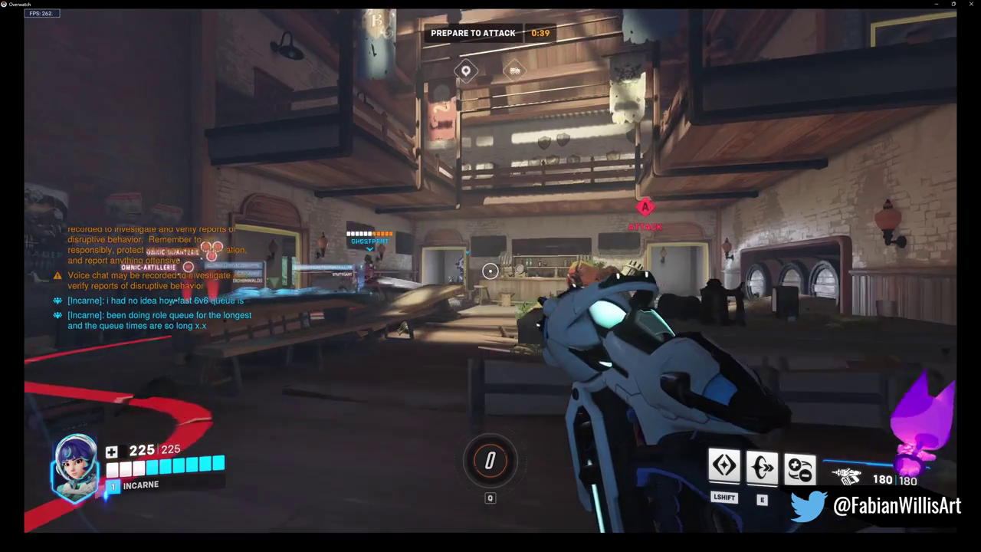
Send '6v6 forever' in team chat
key("w")
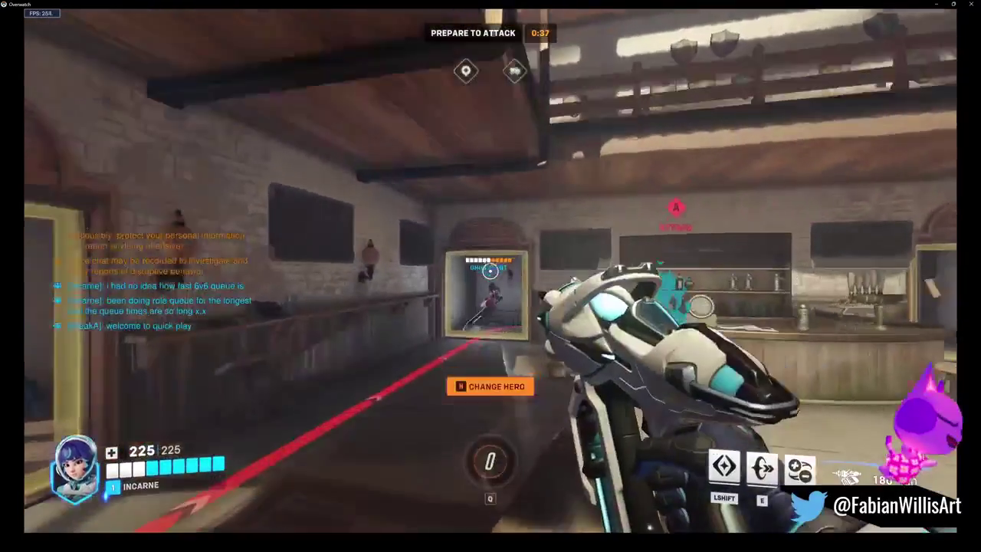
key("Return")
type("6v6 f")
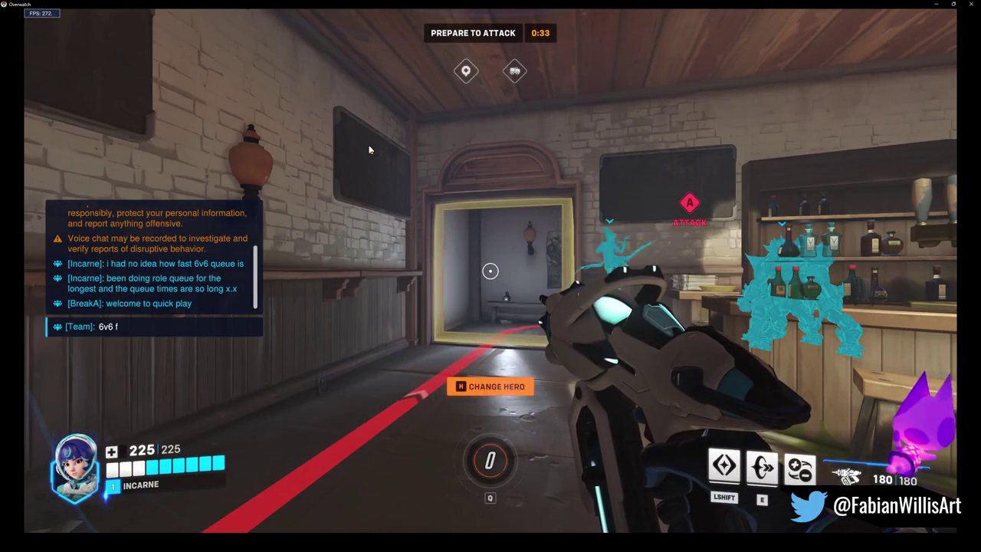
type("orever now")
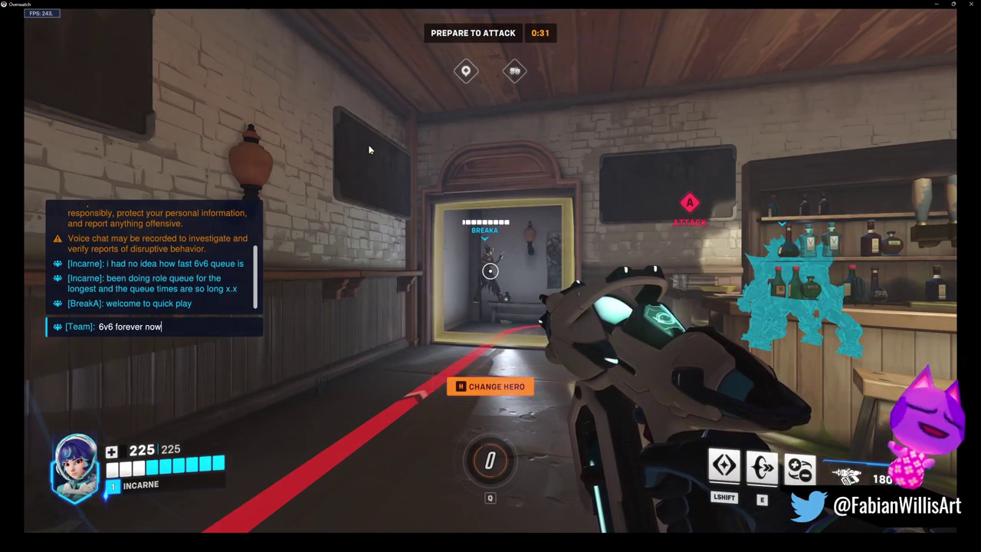
key("Return")
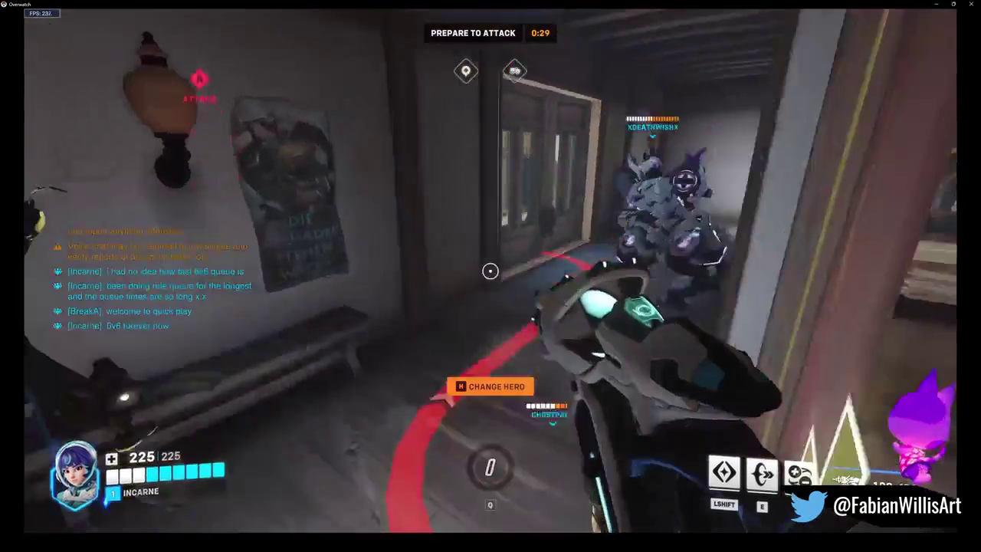
Greet teammates with a voice line and walk down the spawn hallway until setup ends
key("c")
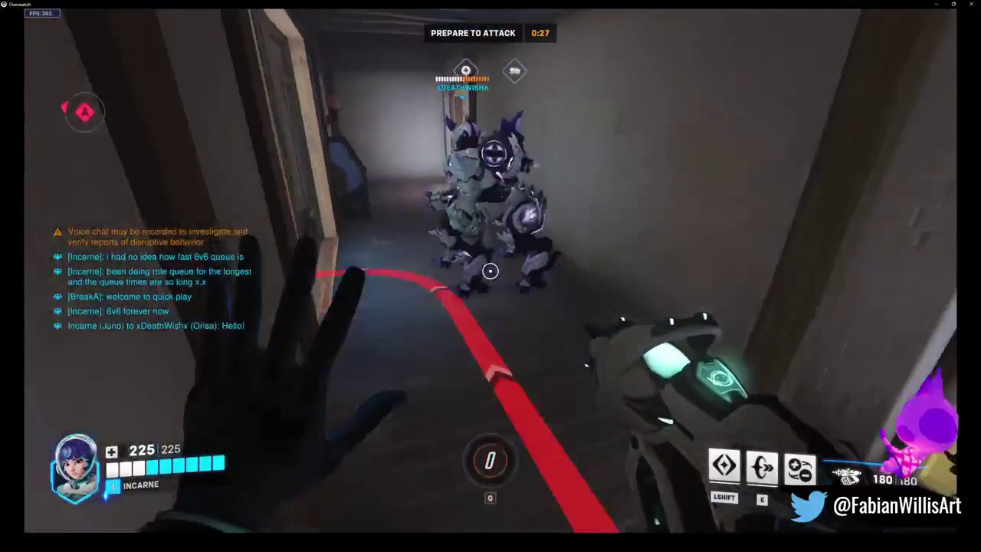
key("w")
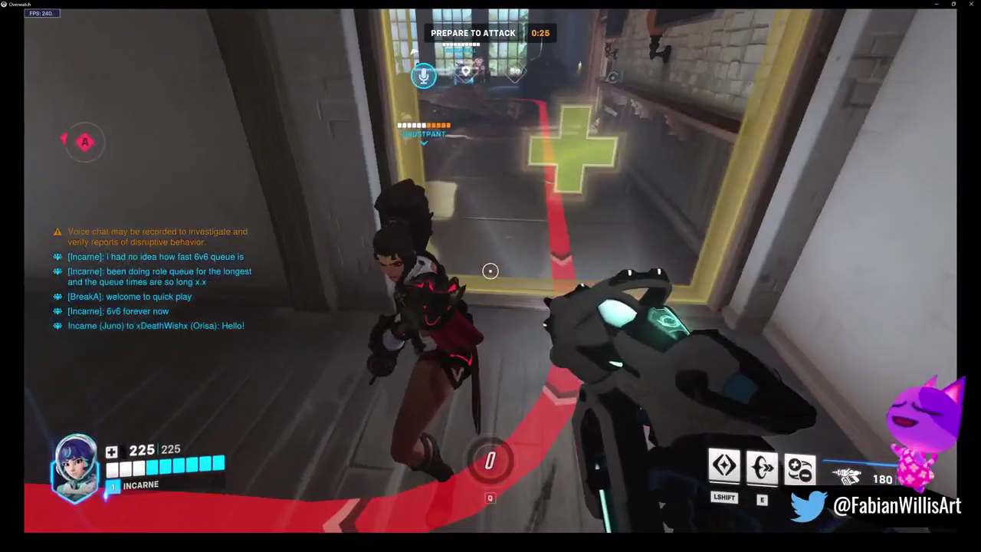
key("c")
left_click(489, 272)
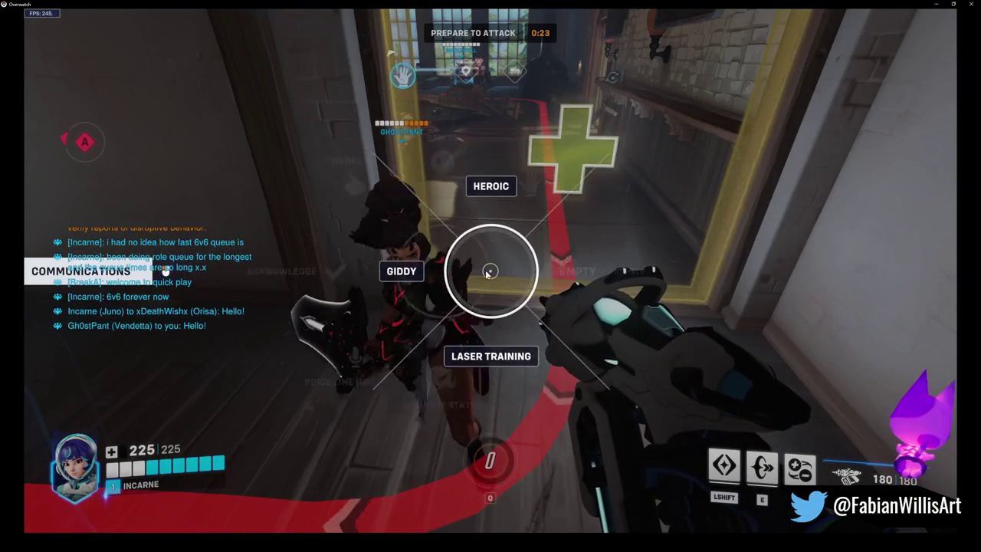
key("c")
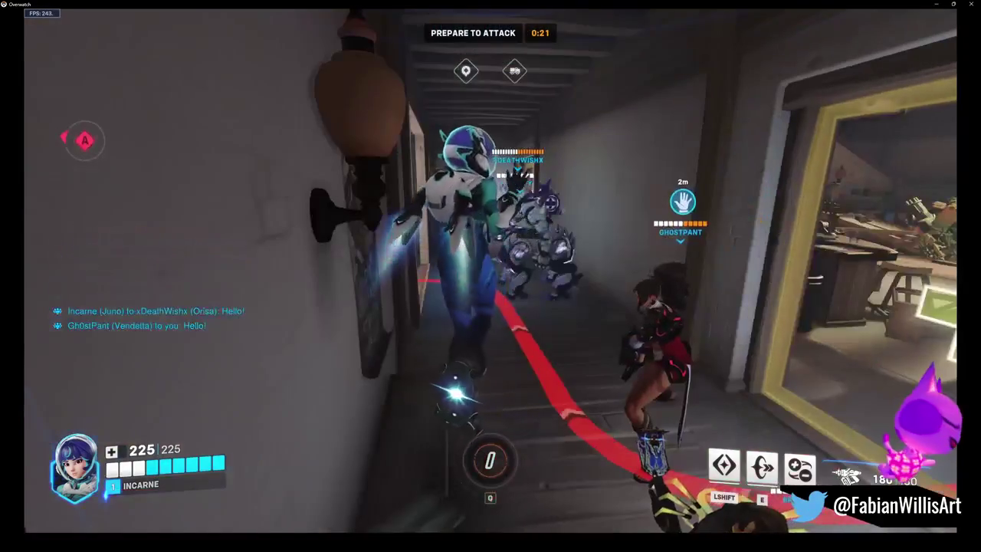
key("w")
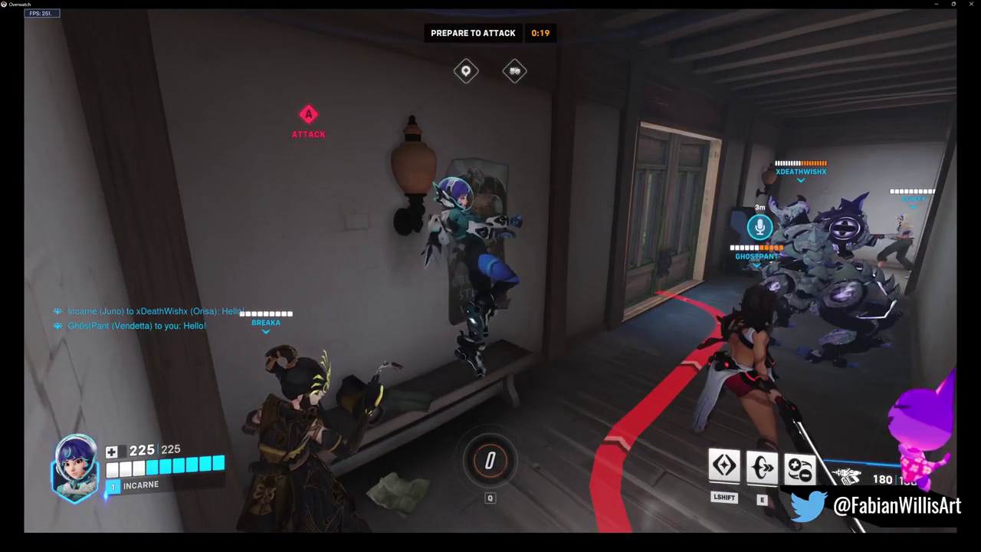
key("w")
key("w")
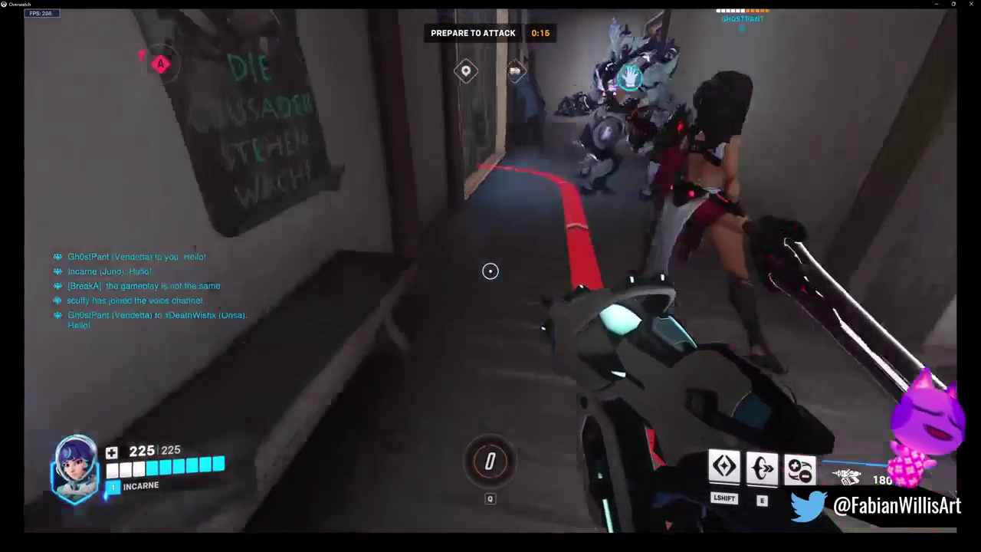
key("w")
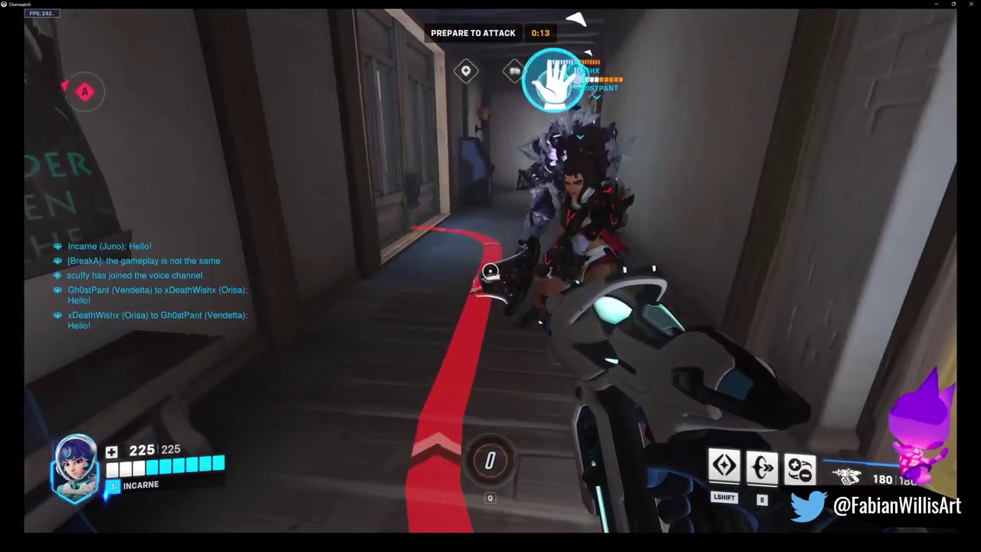
key("w")
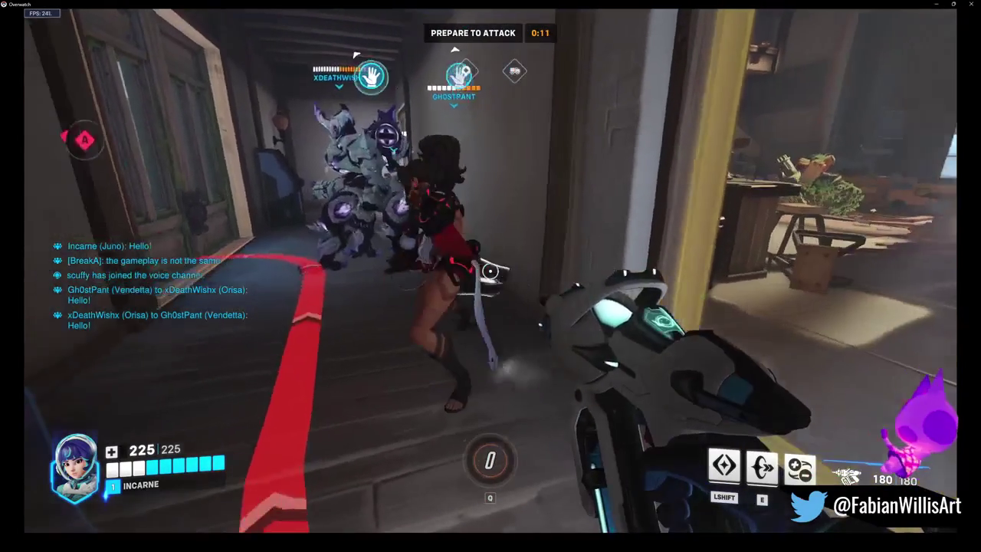
key("w")
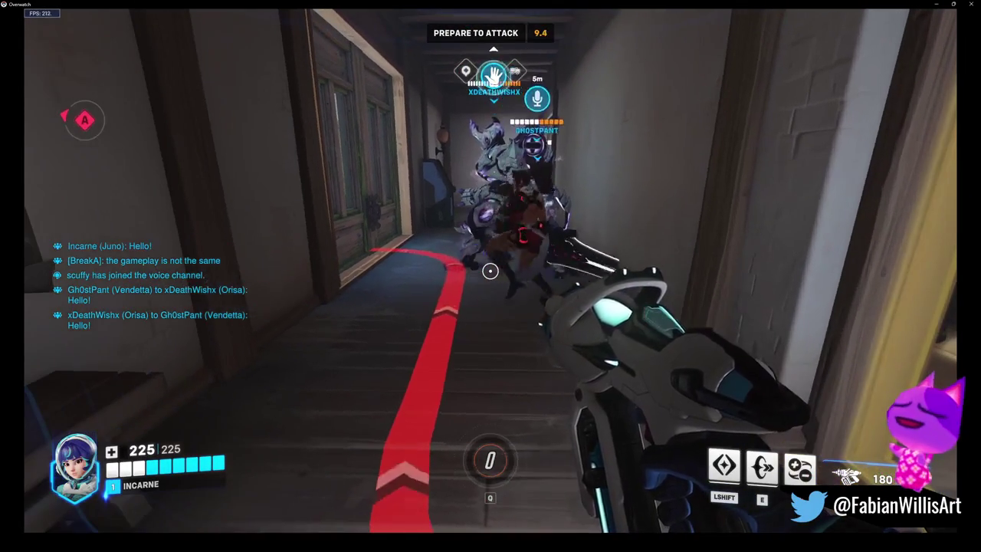
key("w")
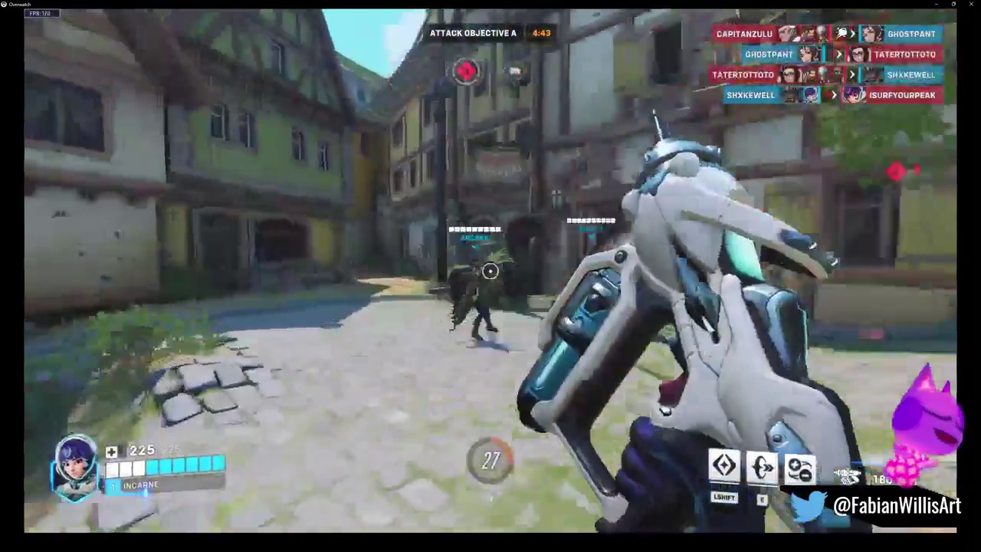
Glide Boost forward and hit enemies up the stairs and in the street, landing a critical
key("e")
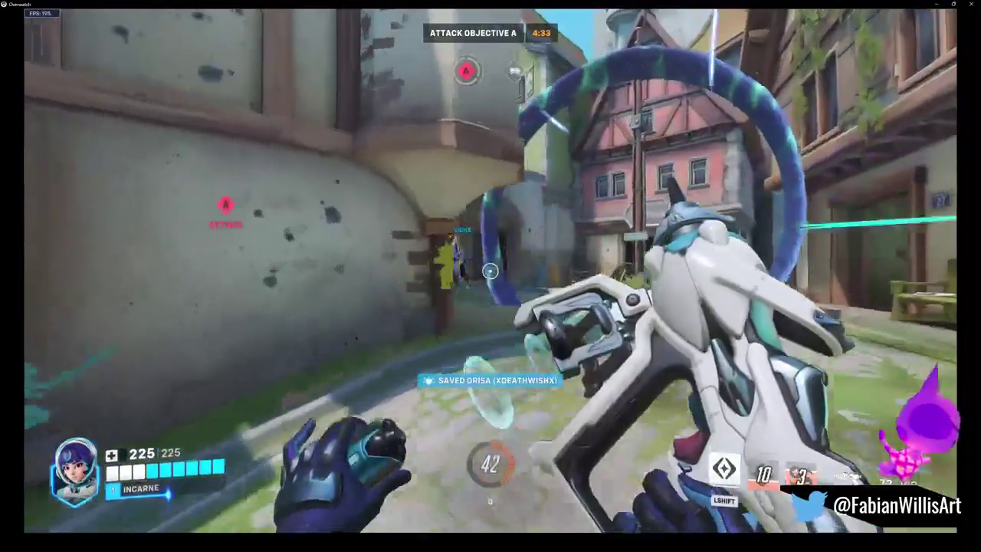
key("shift")
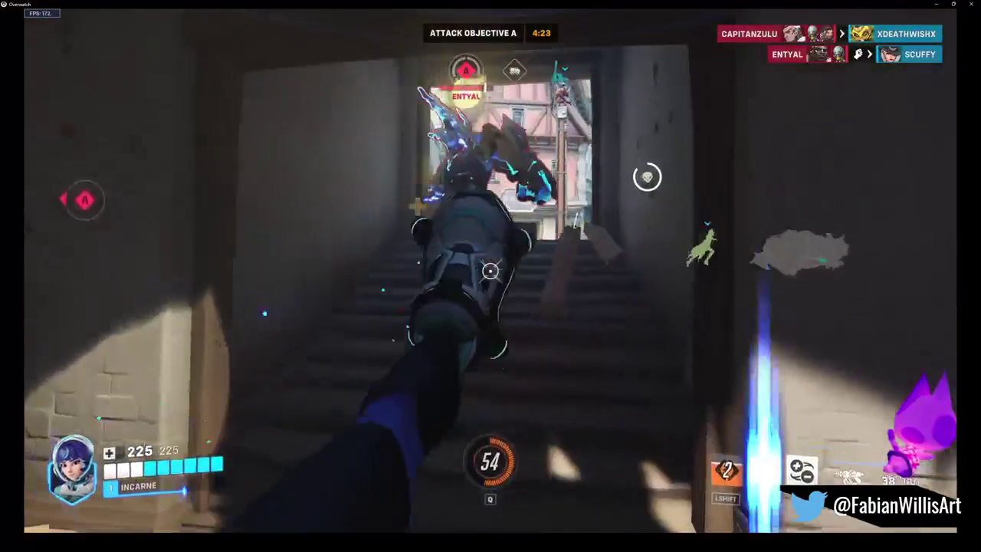
left_click(490, 270)
left_click(491, 270)
key("shift")
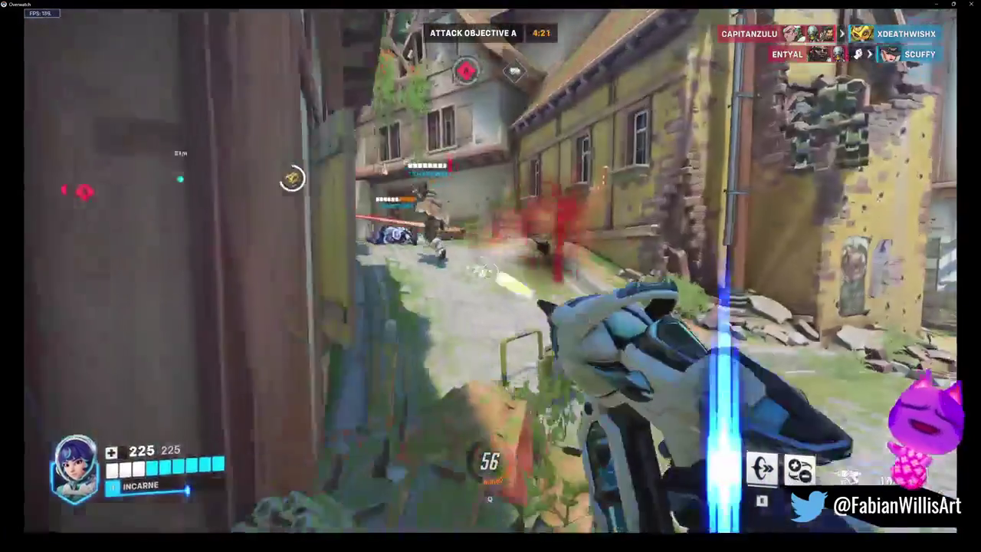
left_click(491, 270)
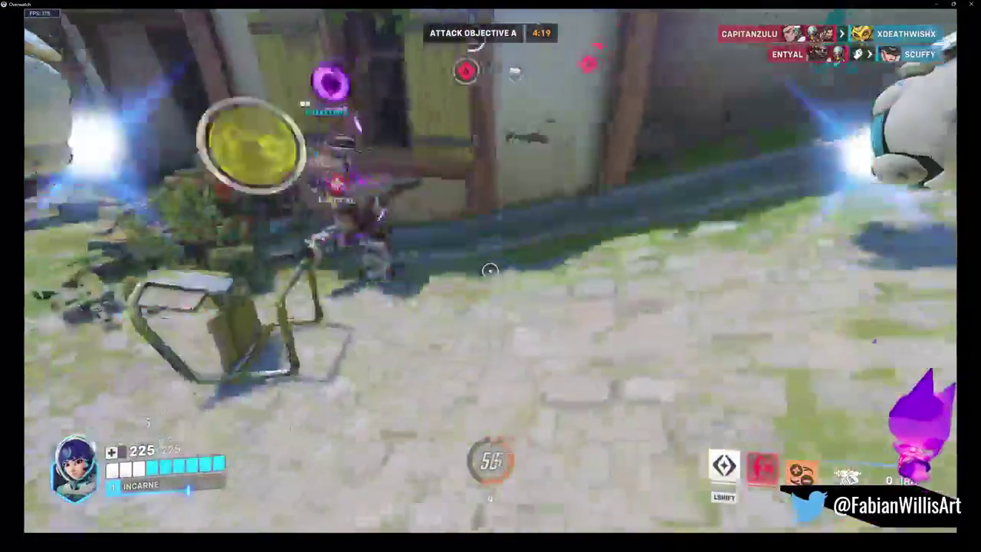
Sweep the yellow-walled street with blaster fire and homing Pulsar Torpedoes
left_click(491, 271)
left_click(491, 270)
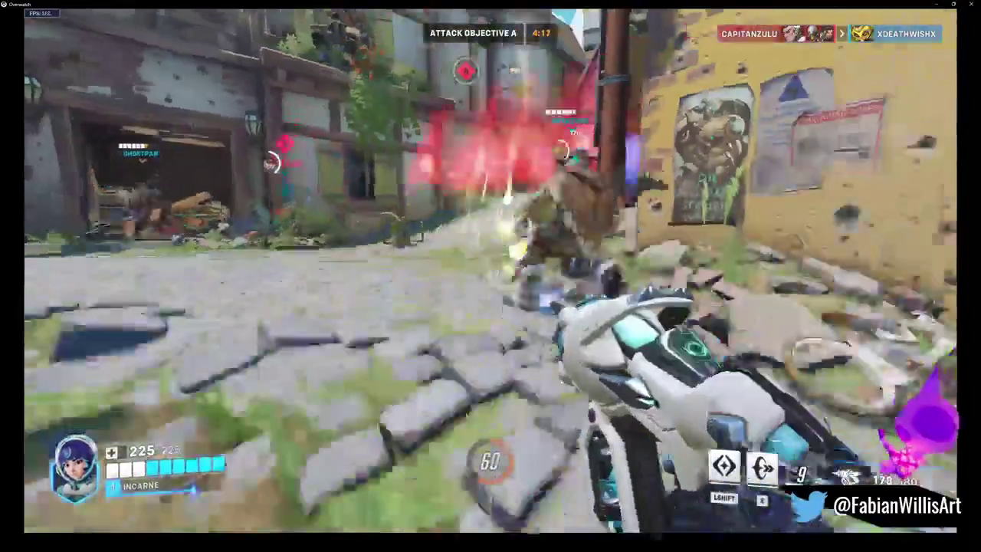
left_click(490, 270)
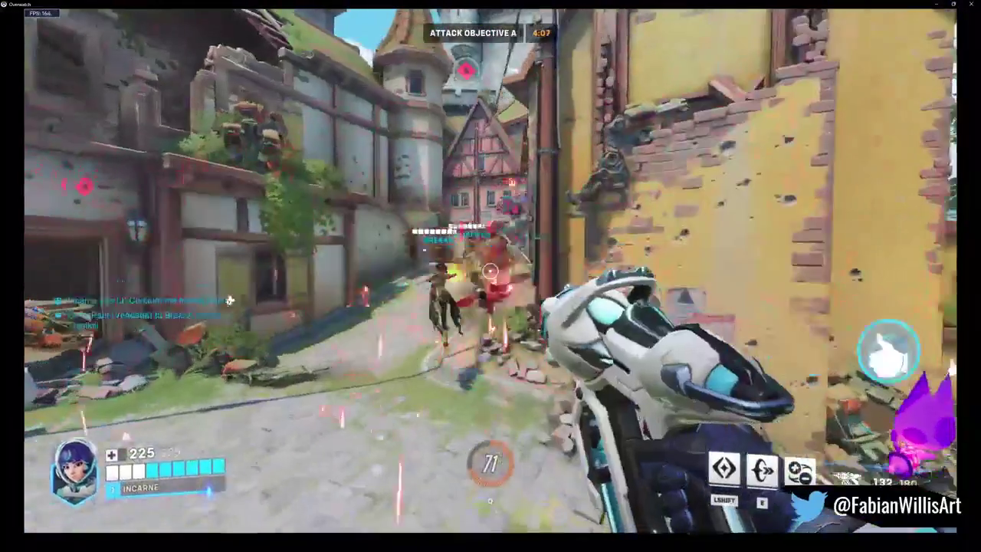
right_click(490, 271)
left_click(490, 270)
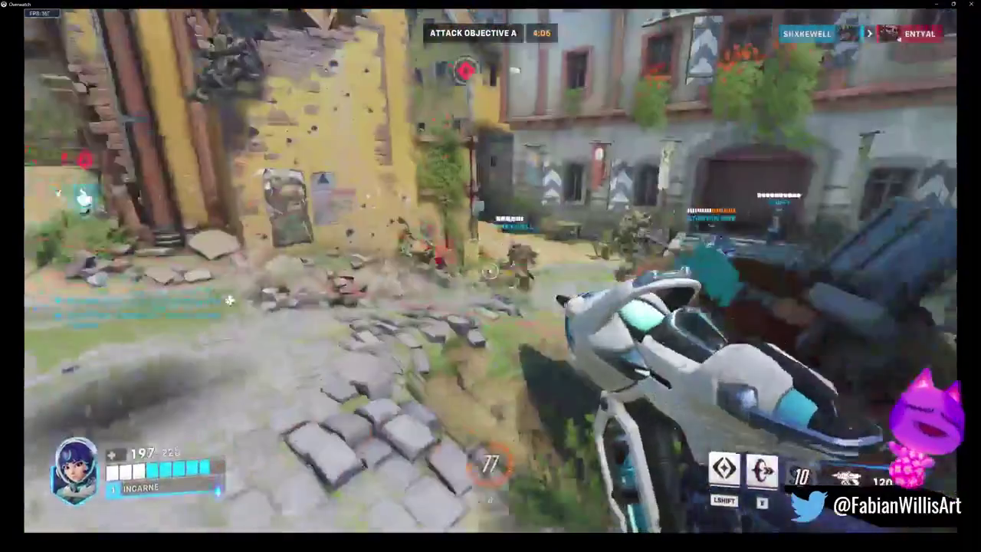
left_click(491, 270)
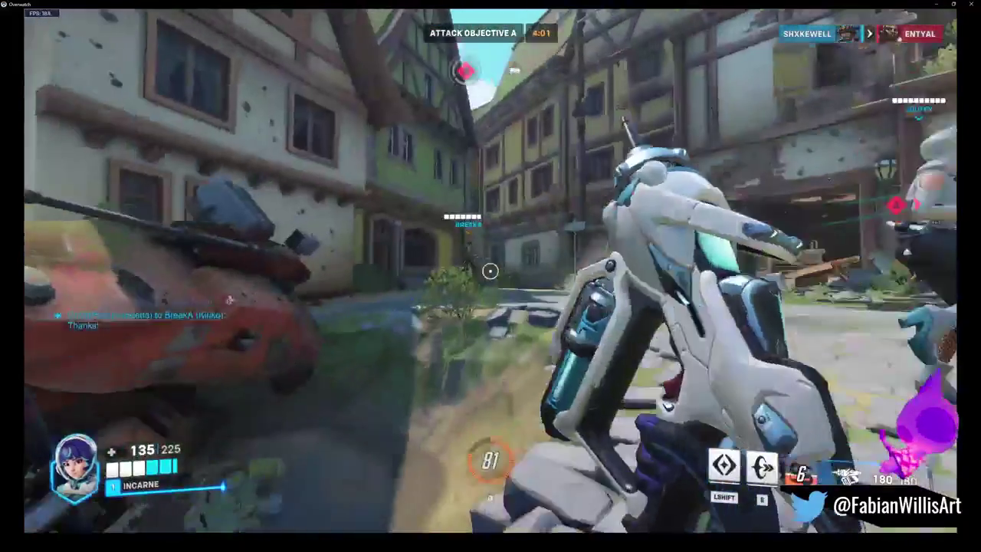
Fight the enemies by the yellow building and down the alley, triggering Hyper Ring mid-fight
left_click(490, 271)
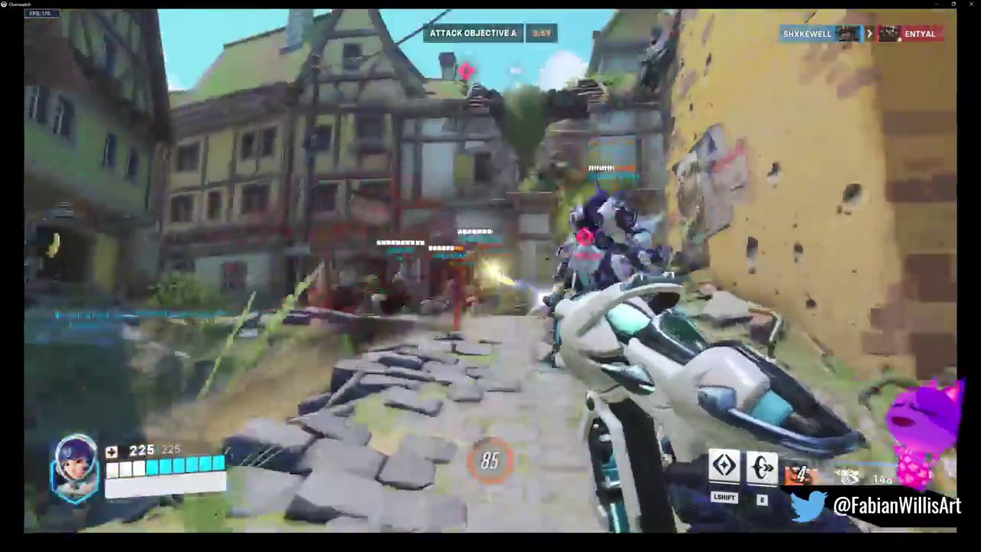
left_click(491, 270)
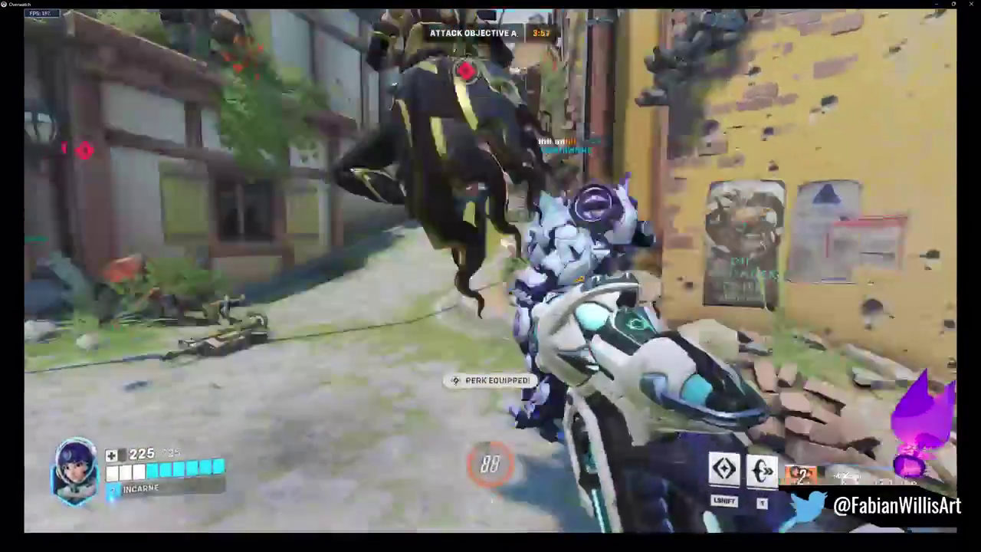
left_click(491, 271)
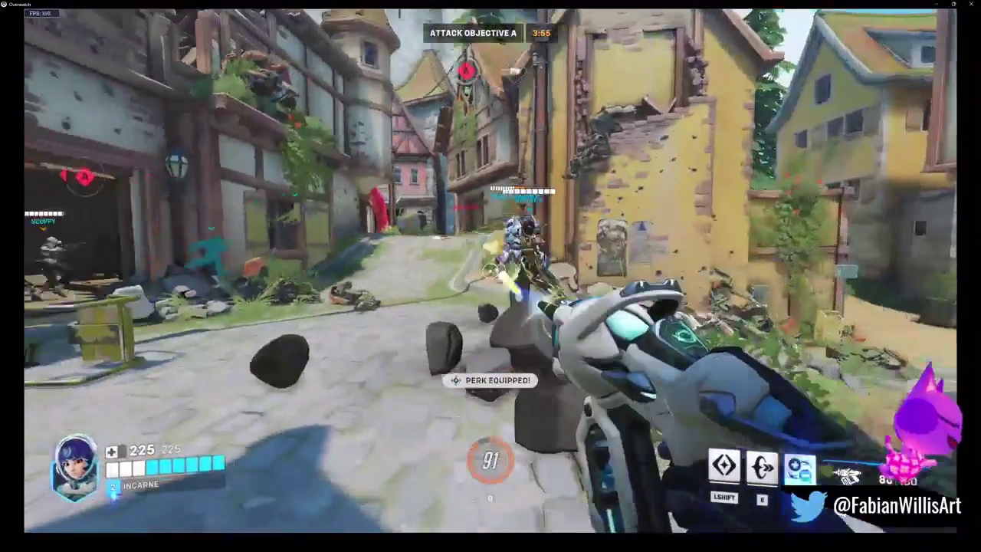
left_click(491, 270)
left_click(490, 270)
left_click(490, 270)
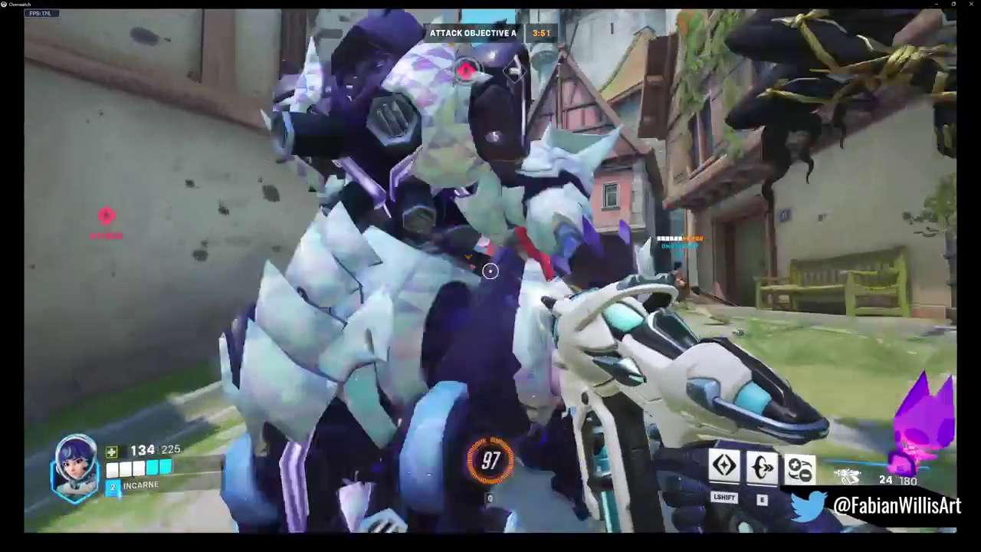
key("e")
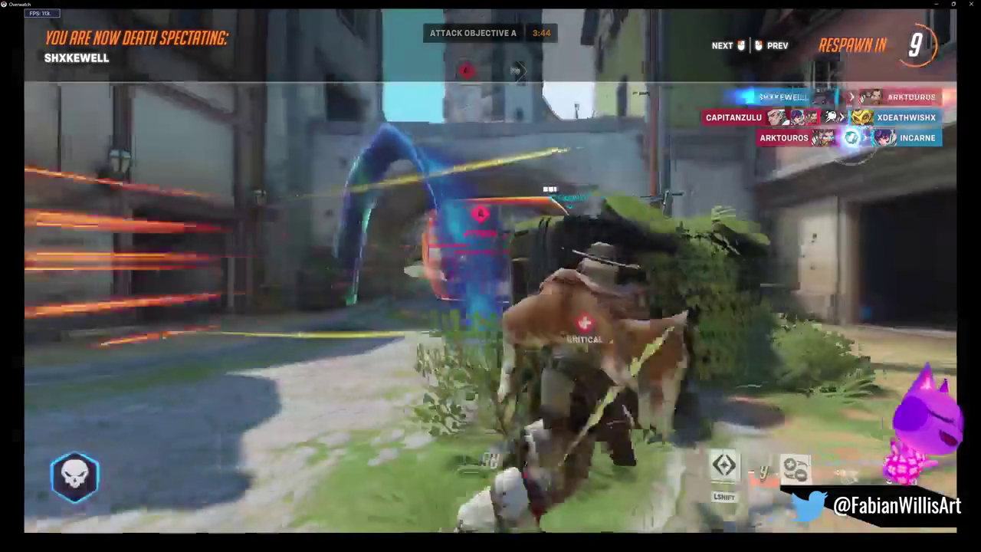
Respawn from spectating, ready Hyper Ring in spawn, and engage enemies out in the street
left_click(490, 276)
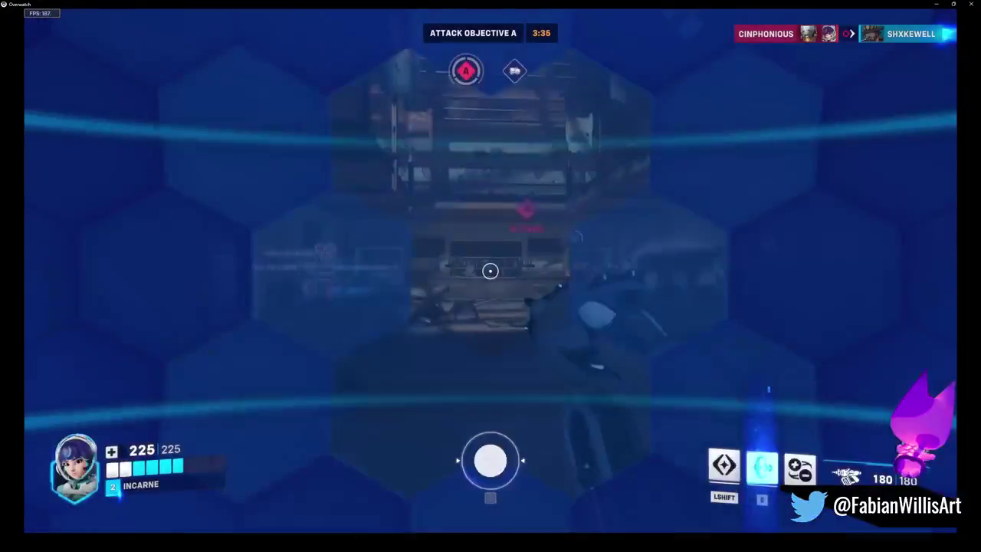
left_click(490, 276)
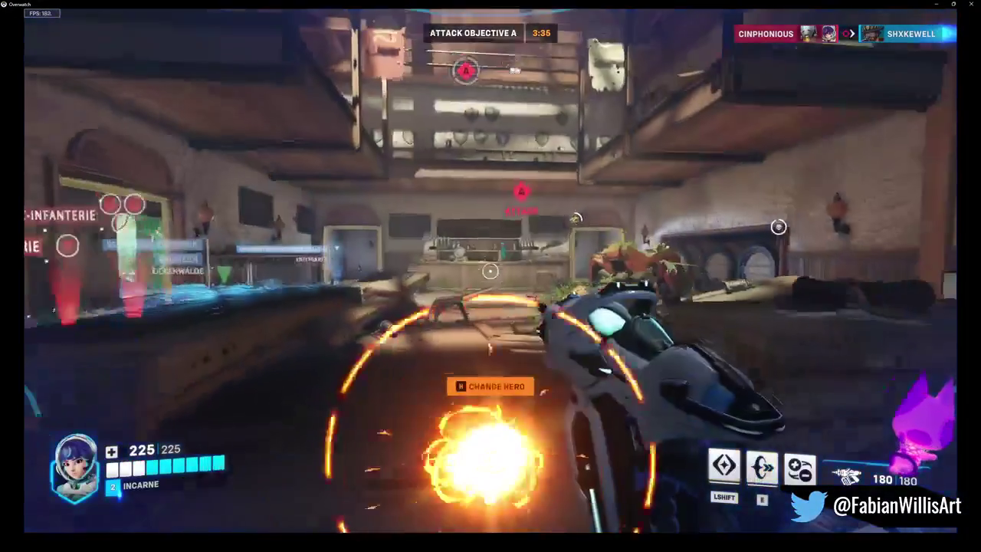
key("e")
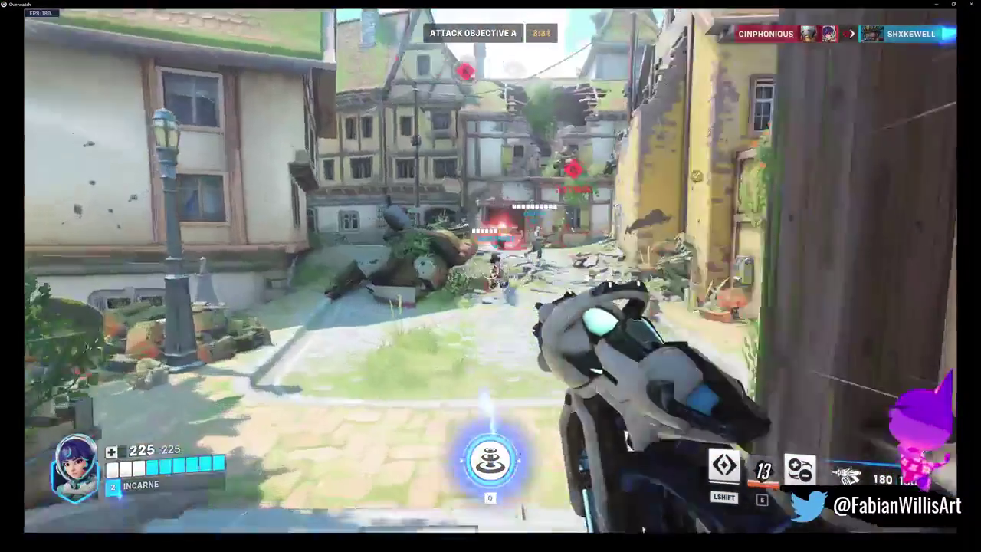
left_click(490, 270)
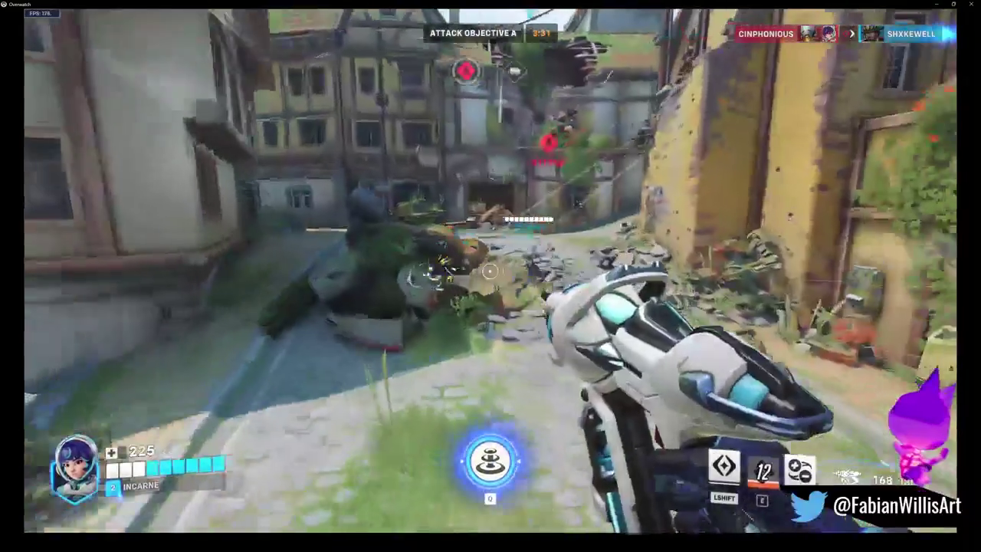
left_click(490, 270)
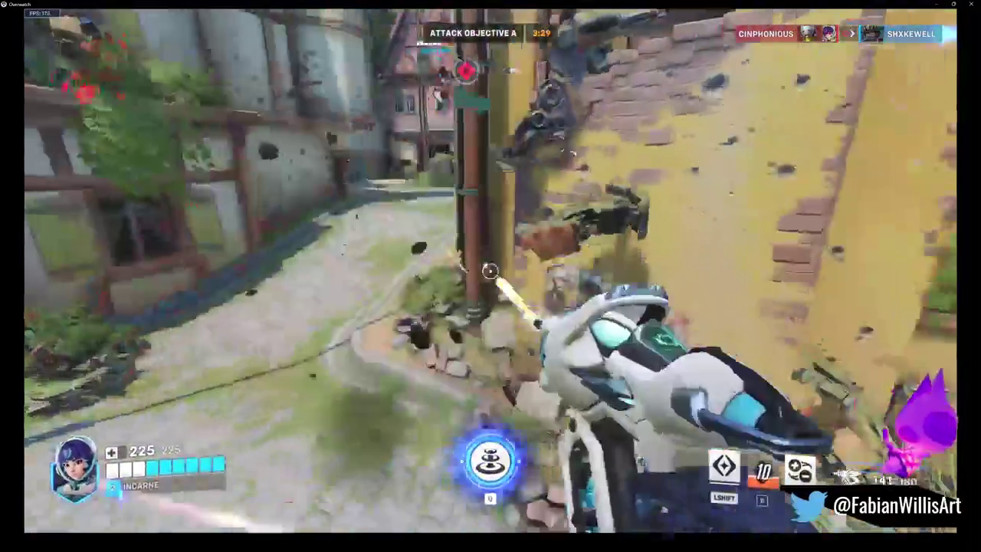
Push down the street with blaster fire and Pulsar Torpedoes, helping a teammate near the building
left_click(490, 270)
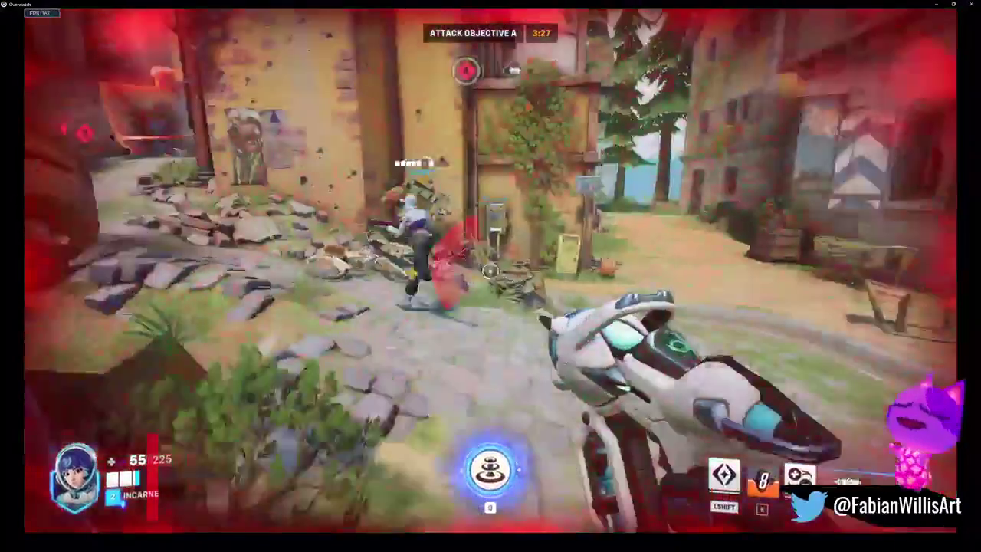
left_click(490, 270)
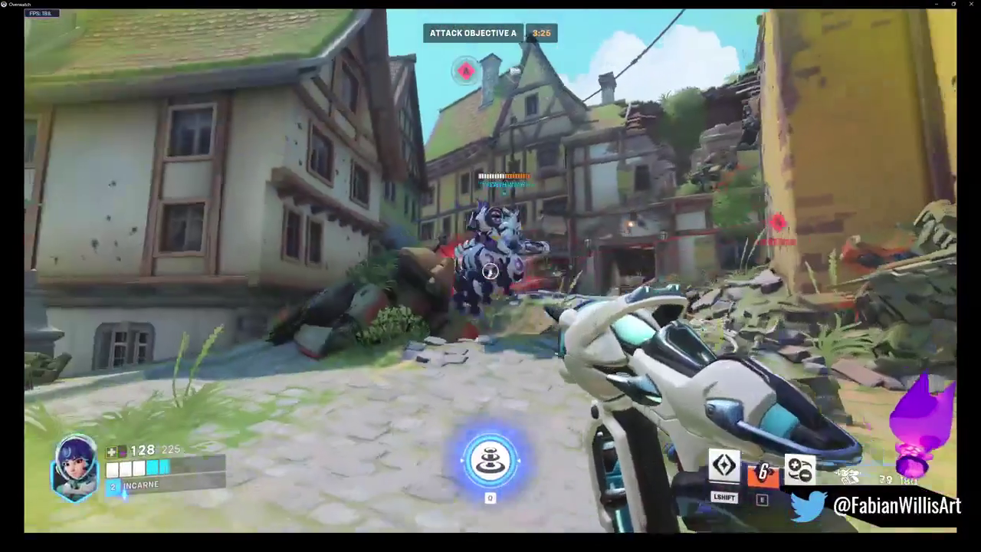
left_click(490, 271)
right_click(490, 270)
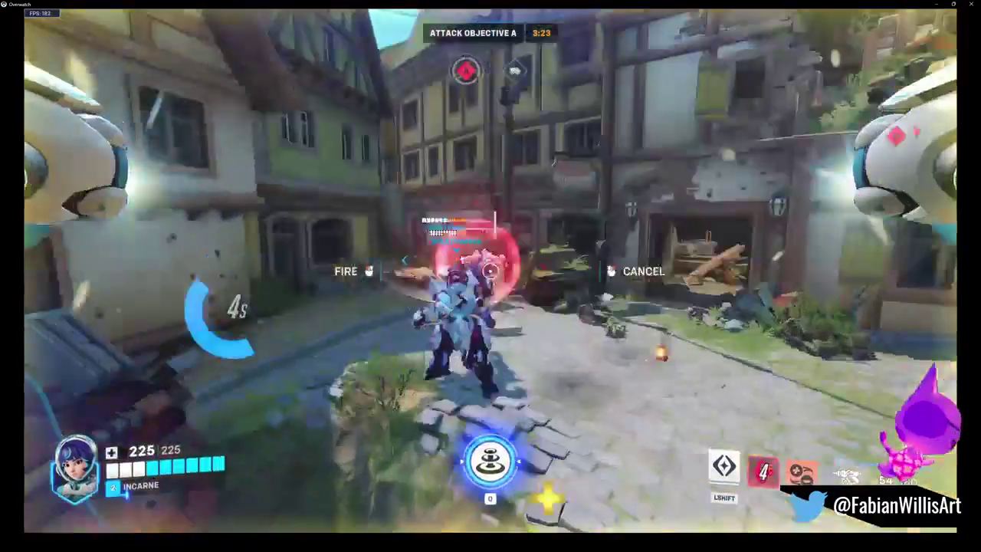
left_click(490, 271)
left_click(491, 271)
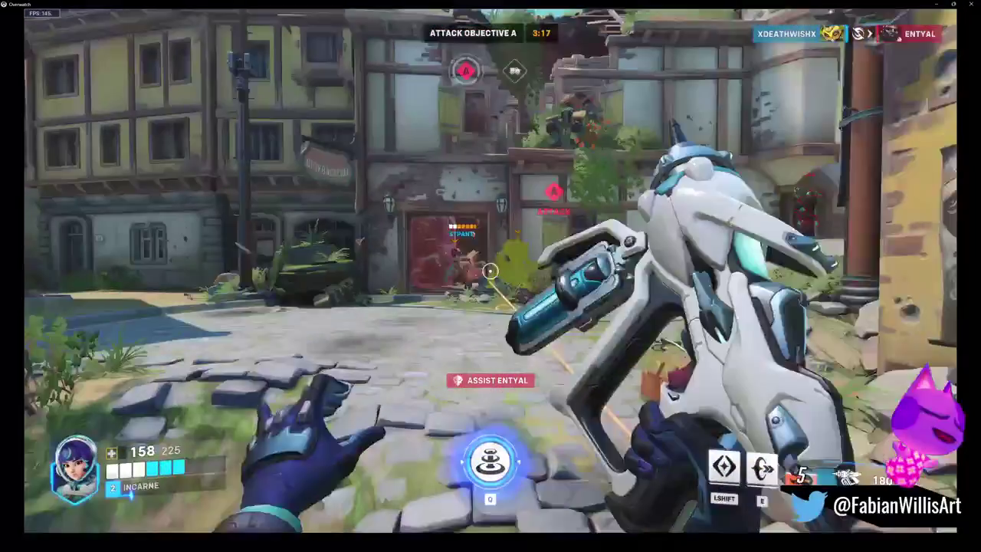
left_click(490, 271)
Fight the enemy in the yellow-walled street, using Hyper Ring to escape and recover health
left_click(490, 271)
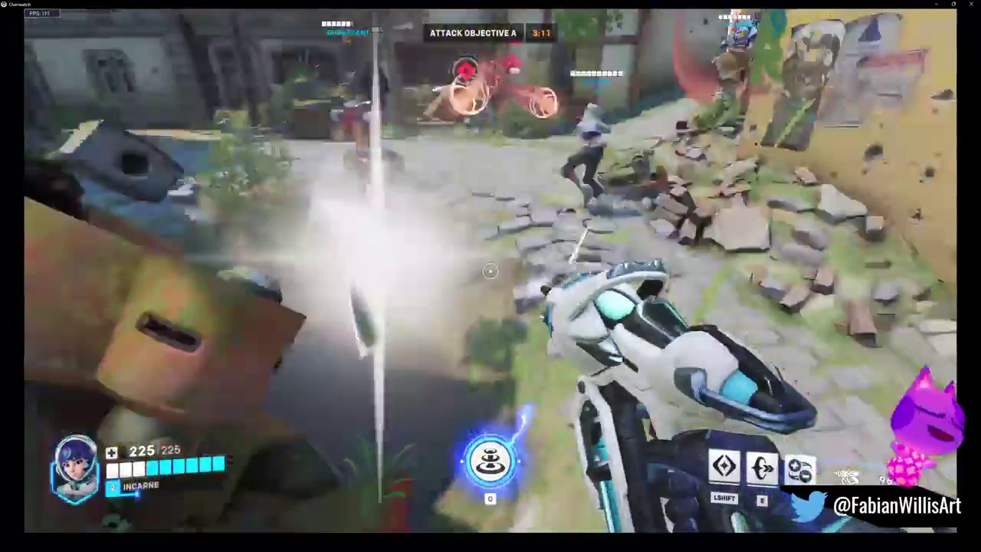
left_click(490, 270)
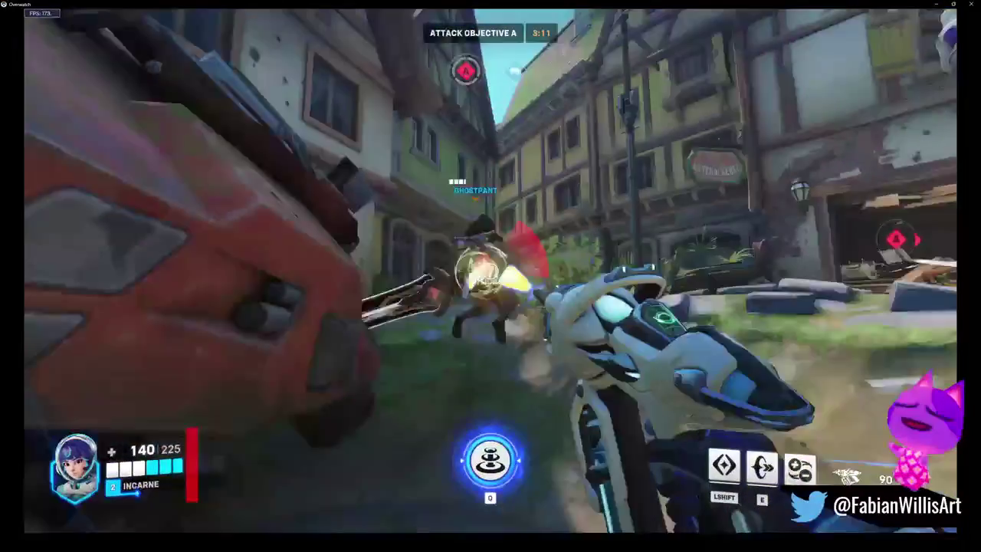
left_click(490, 270)
key("e")
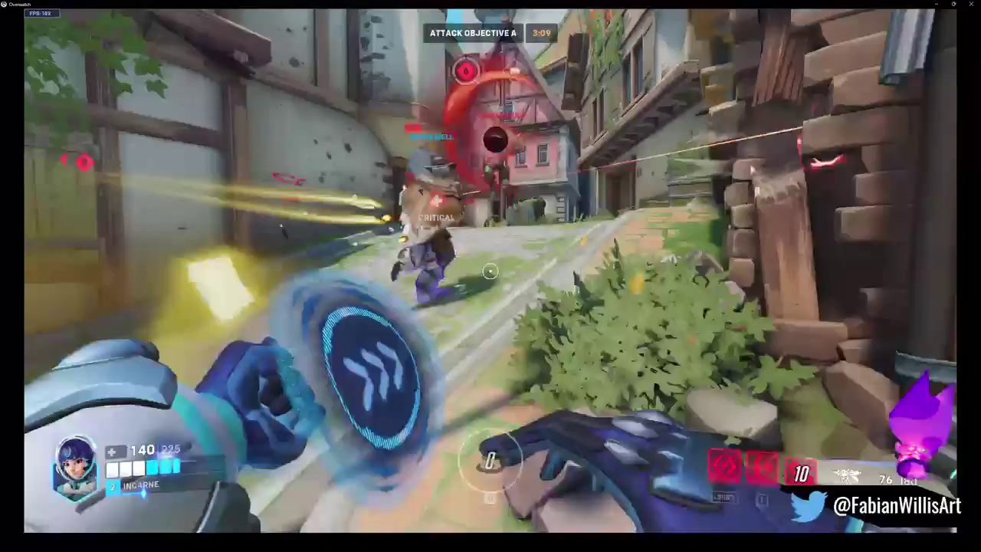
left_click(491, 270)
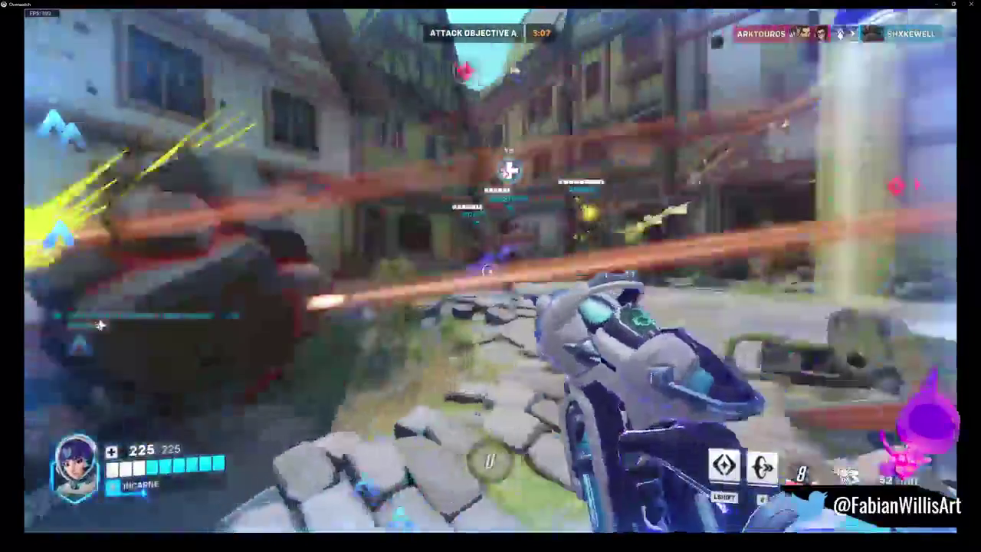
left_click(490, 271)
left_click(490, 270)
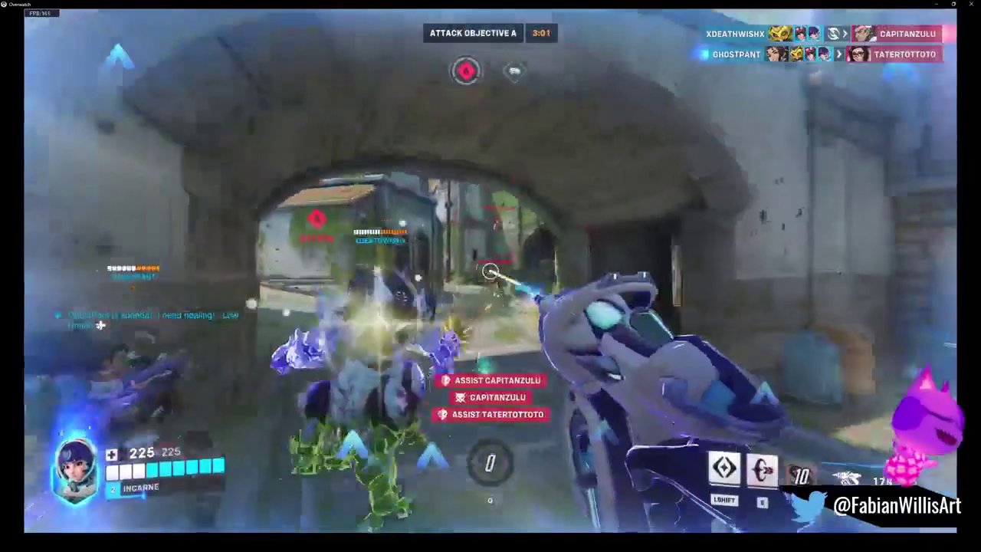
Glide Boost away while badly hurt, firing at enemies on the slope and at the archway
key("shift")
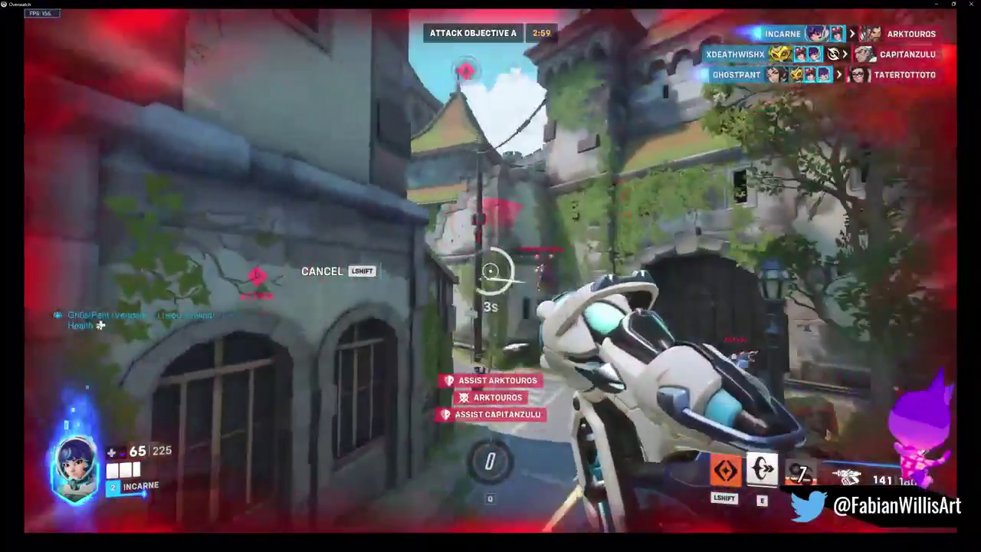
left_click(490, 270)
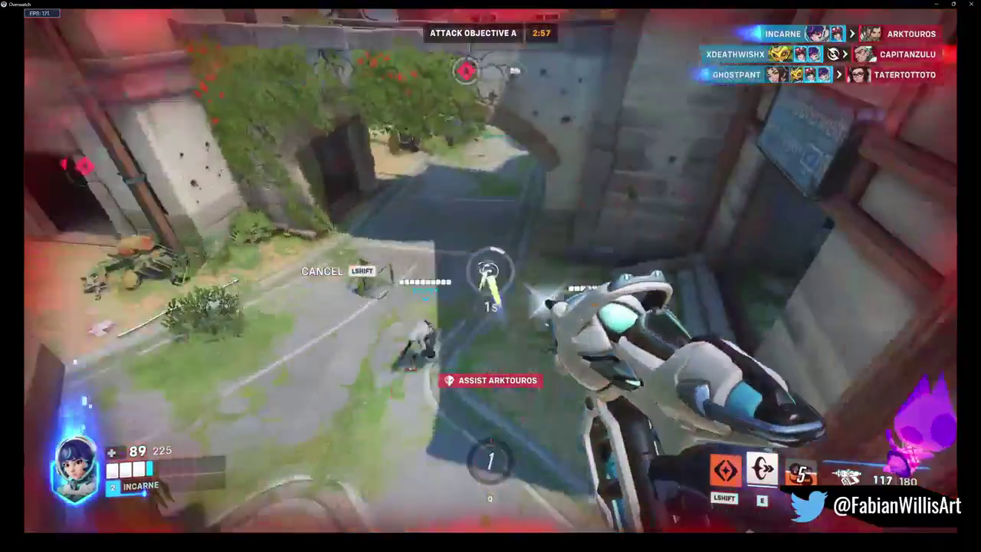
left_click(491, 270)
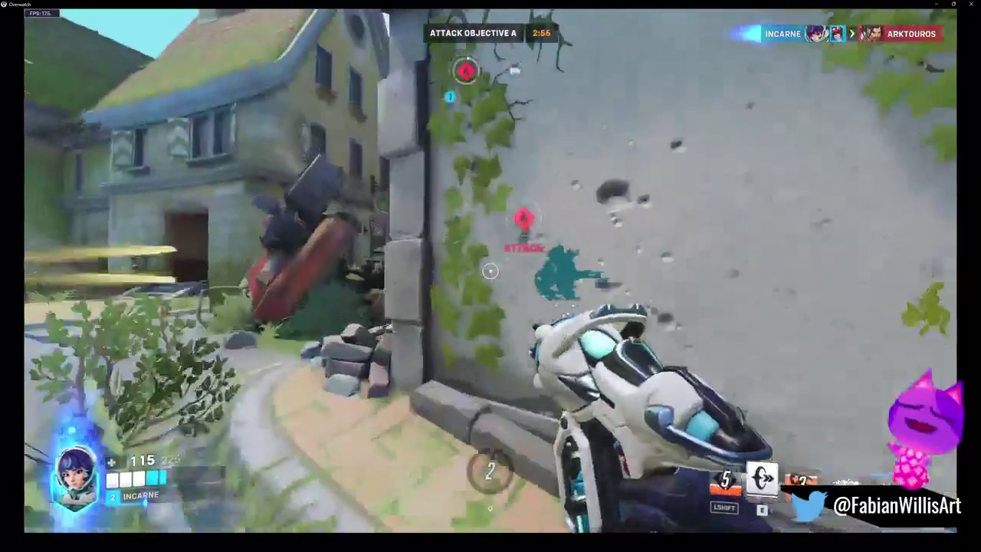
left_click(490, 271)
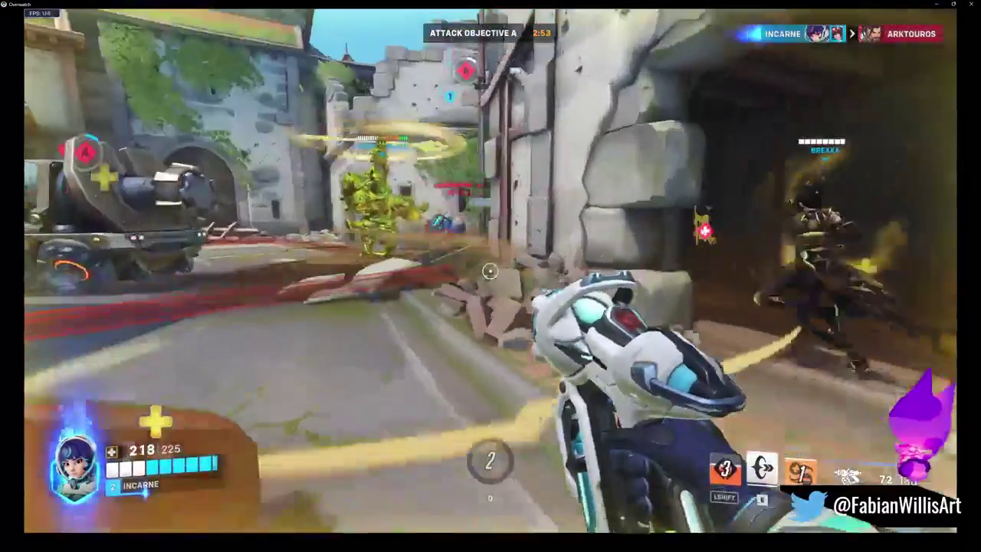
left_click(491, 271)
left_click(491, 270)
Glide to the payload street, reload, place a Hyper Ring in the doorway, and send Hello
key("shift")
key("r")
key("e")
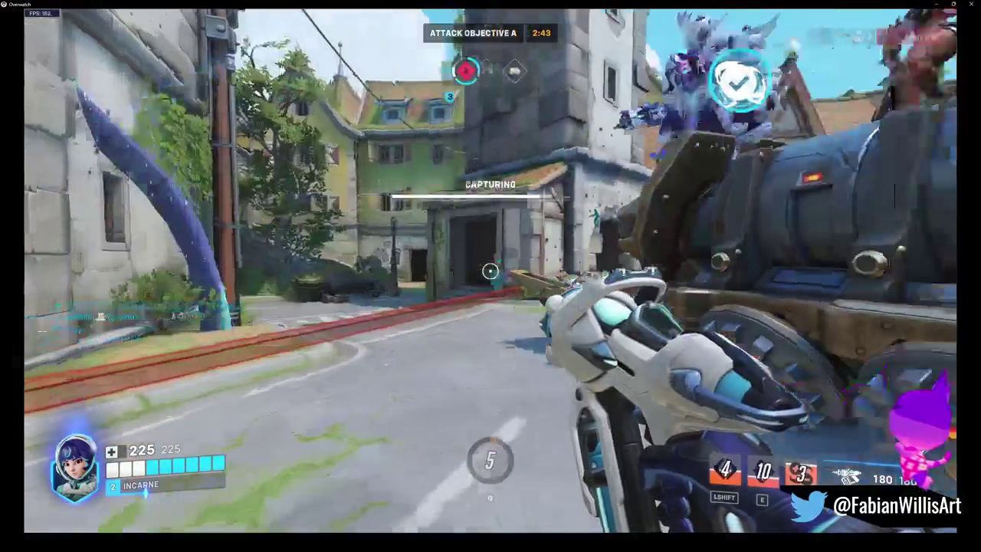
key("c")
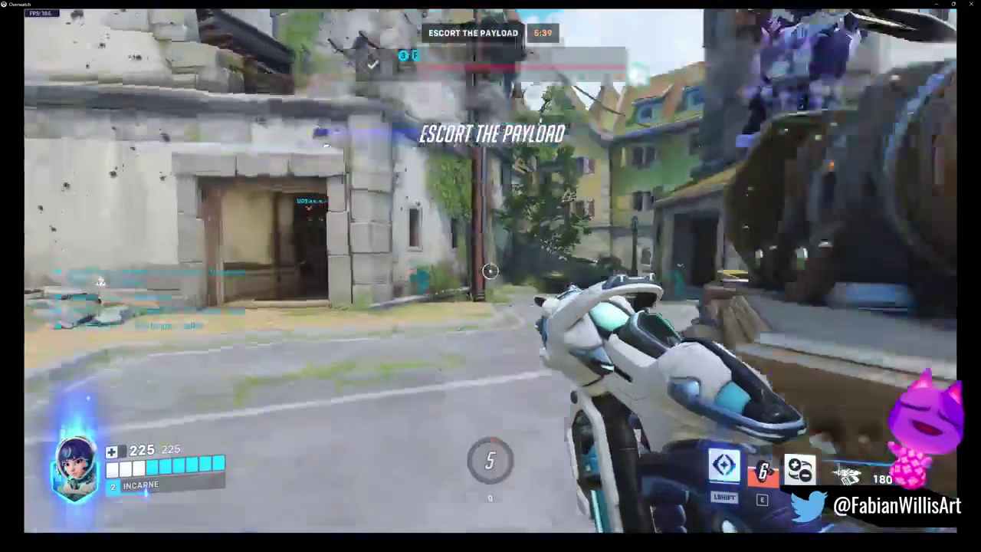
Jump onto the payload and reload, then Alt-Tab to Battle.net and return to the game
left_click(490, 271)
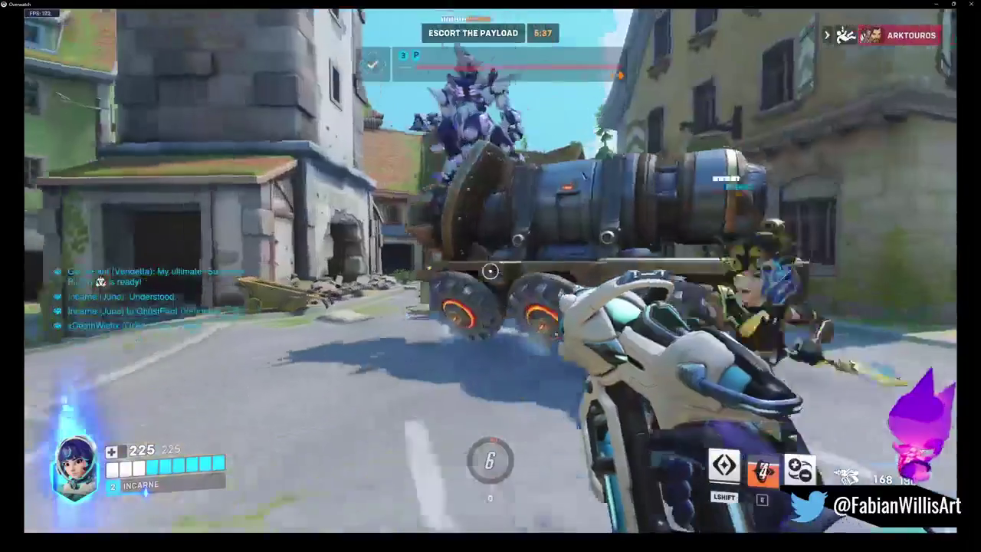
key("space")
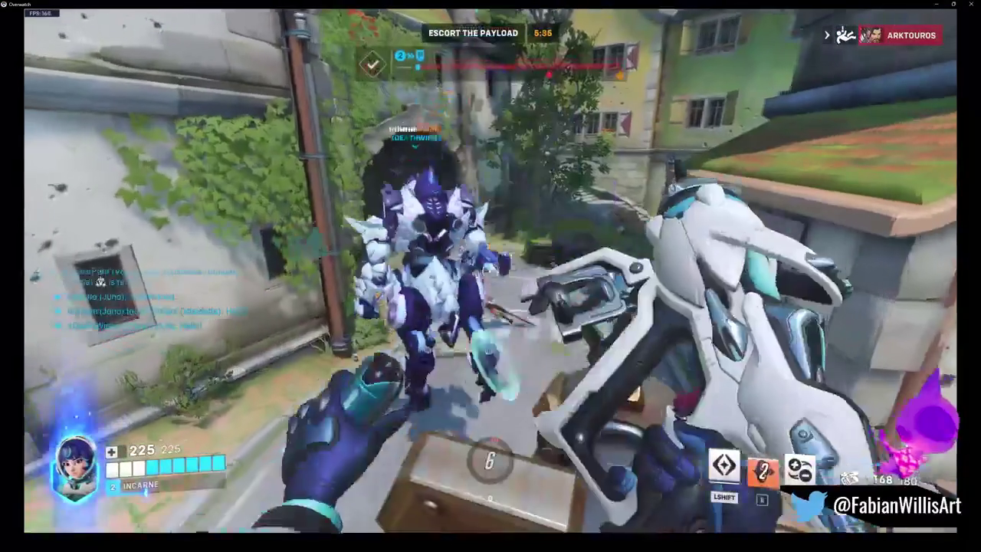
key("r")
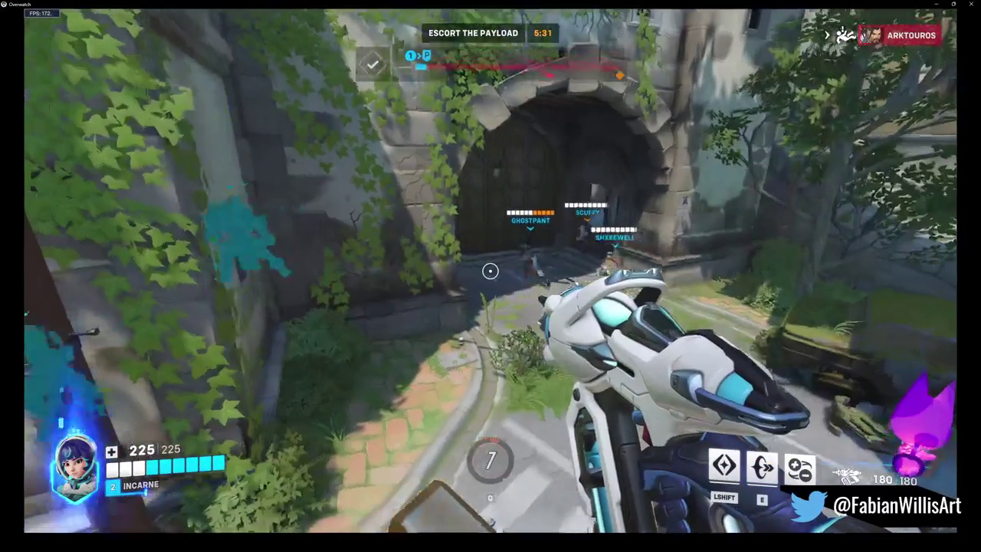
key("alt+Tab")
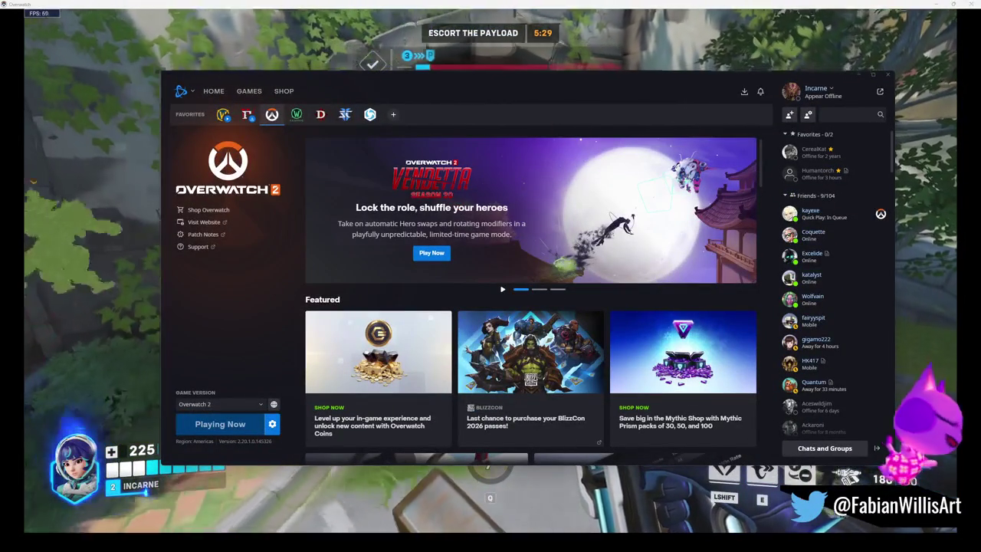
left_click(19, 353)
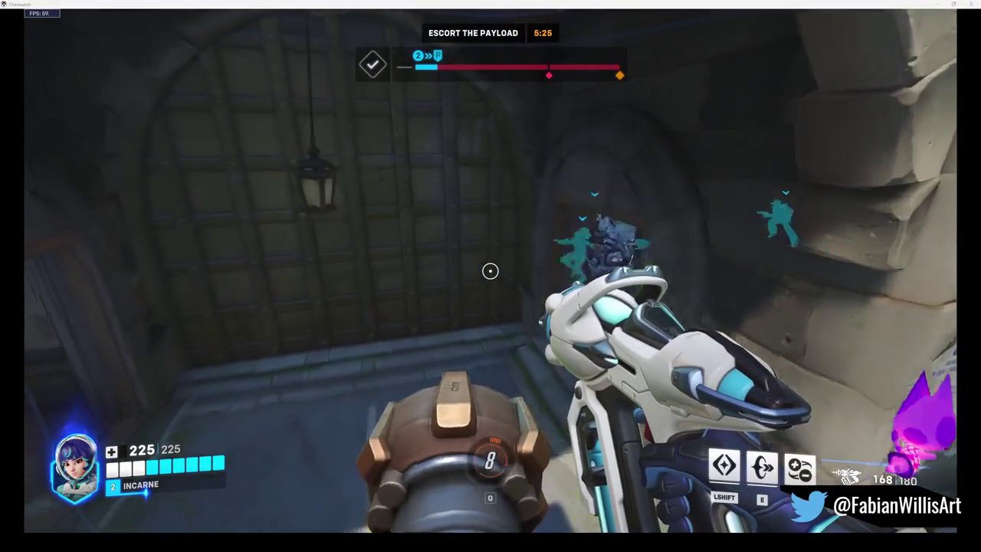
Shoot through the corridor and archway into the castle courtyard, then Glide Boost to the wall
left_click(490, 271)
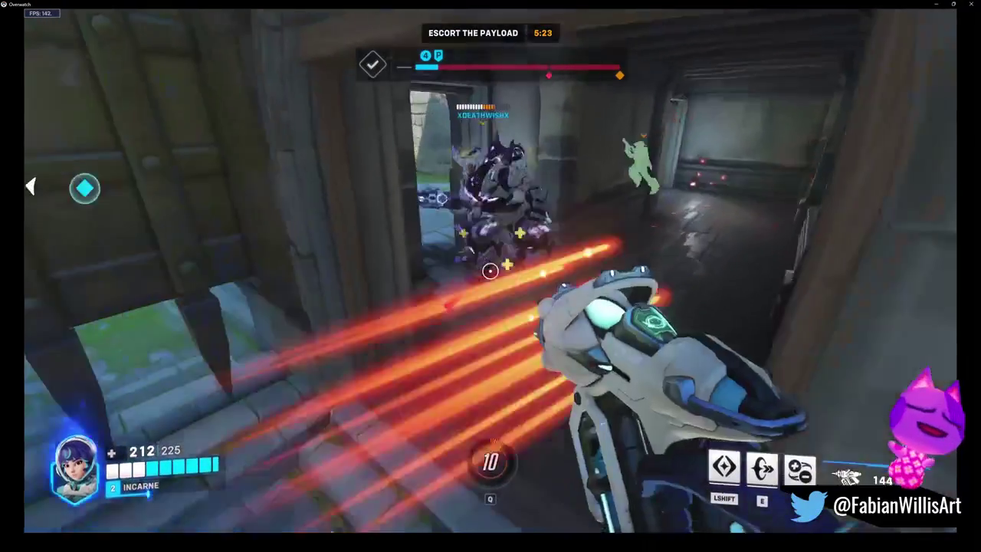
left_click(491, 271)
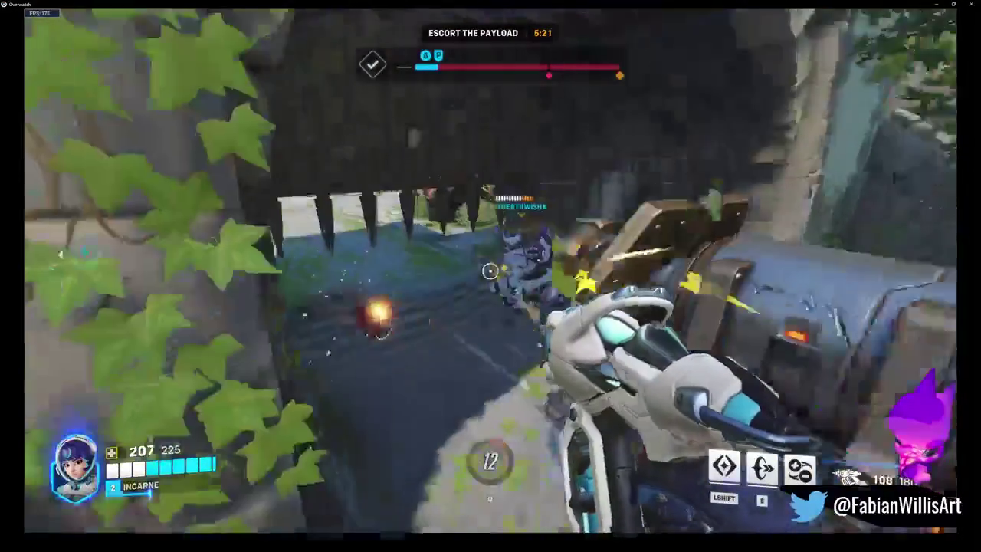
left_click(490, 271)
left_click(490, 271)
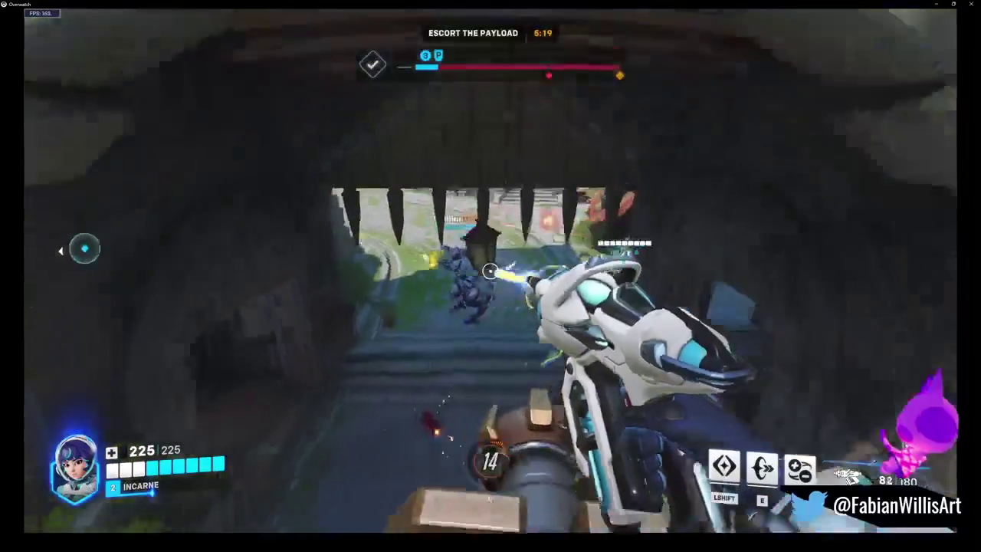
left_click(490, 270)
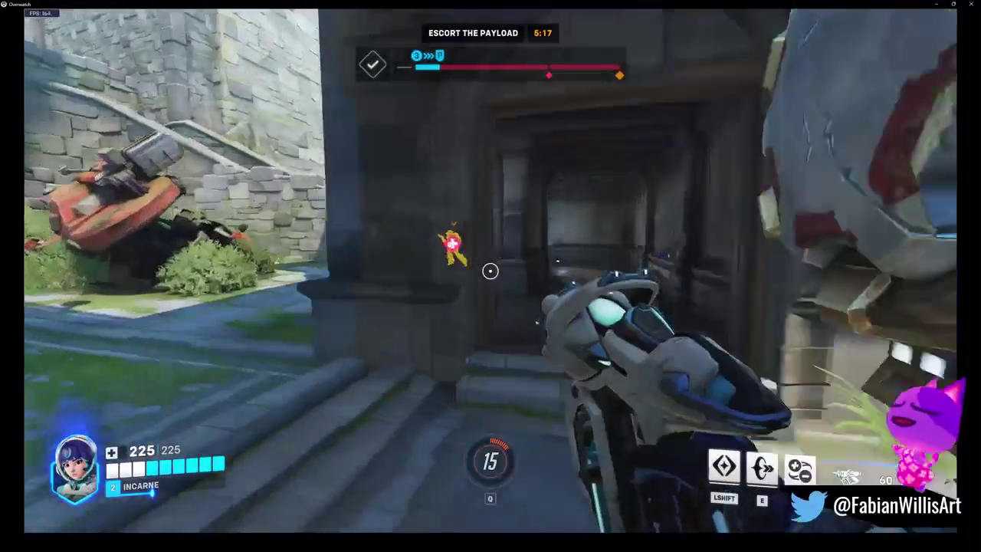
key("shift")
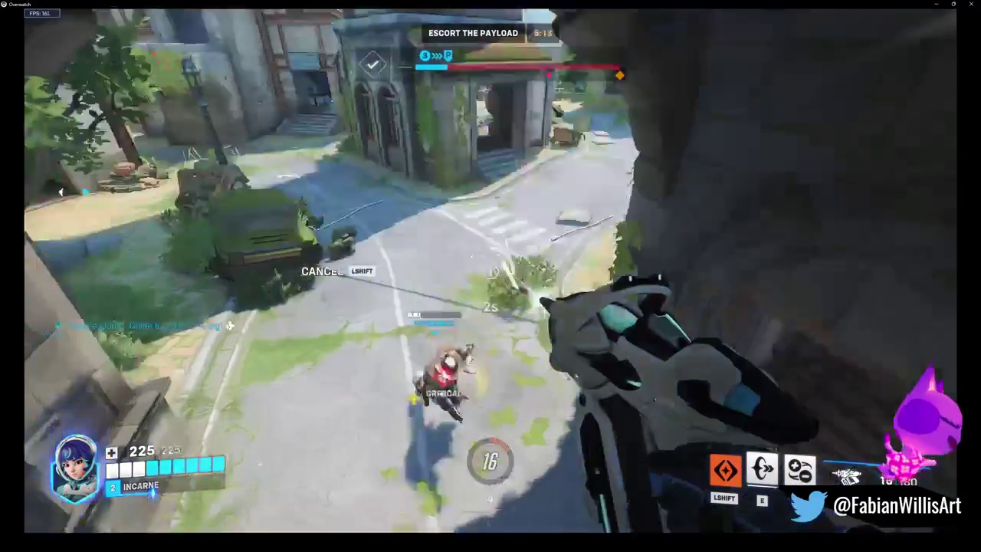
Shoot the enemy by the payload and heal the teammate in the corridor, then glide out
left_click(490, 271)
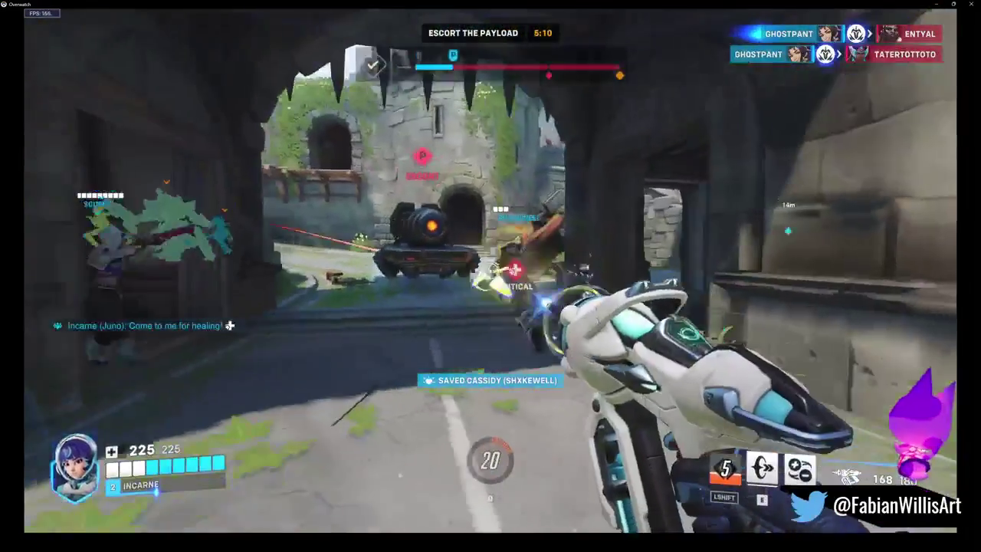
left_click(490, 270)
left_click(490, 271)
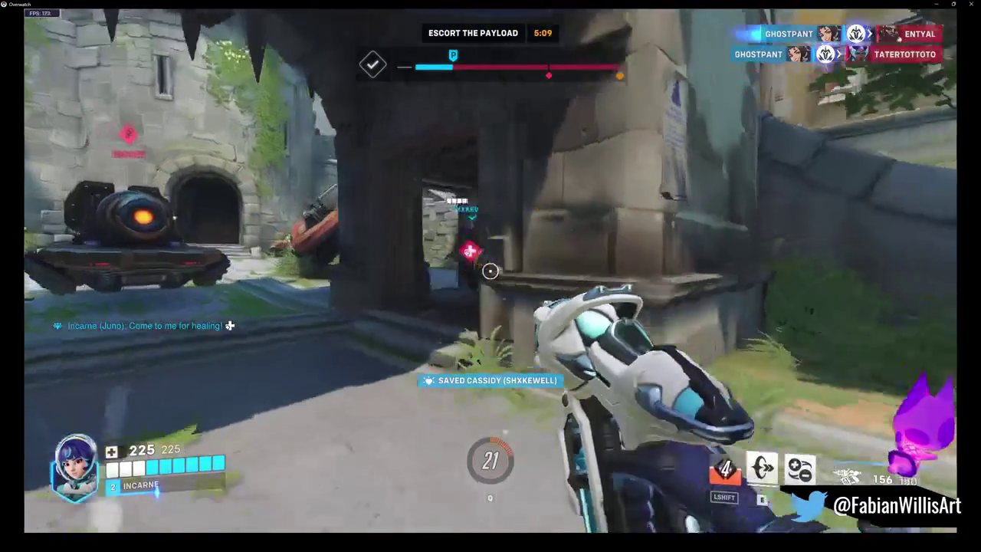
left_click(490, 270)
left_click(490, 270)
key("shift")
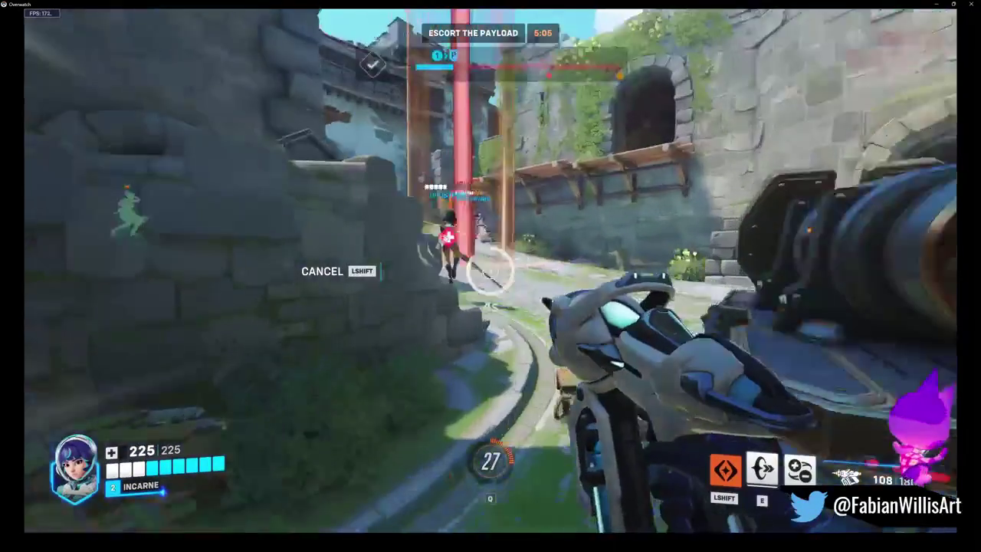
Launch locked-on Pulsar Torpedoes and fire at enemies by the castle wall around the payload
left_click(491, 270)
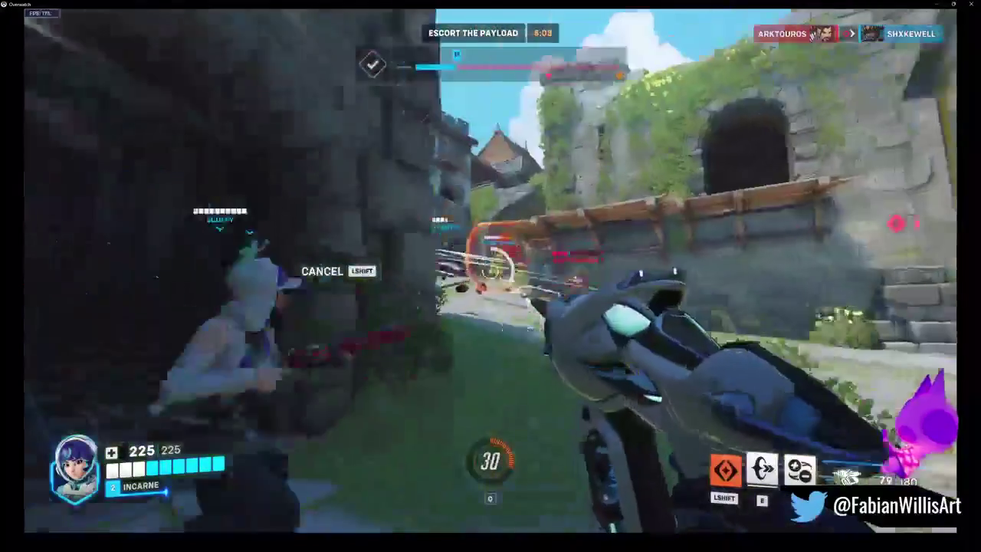
right_click(490, 271)
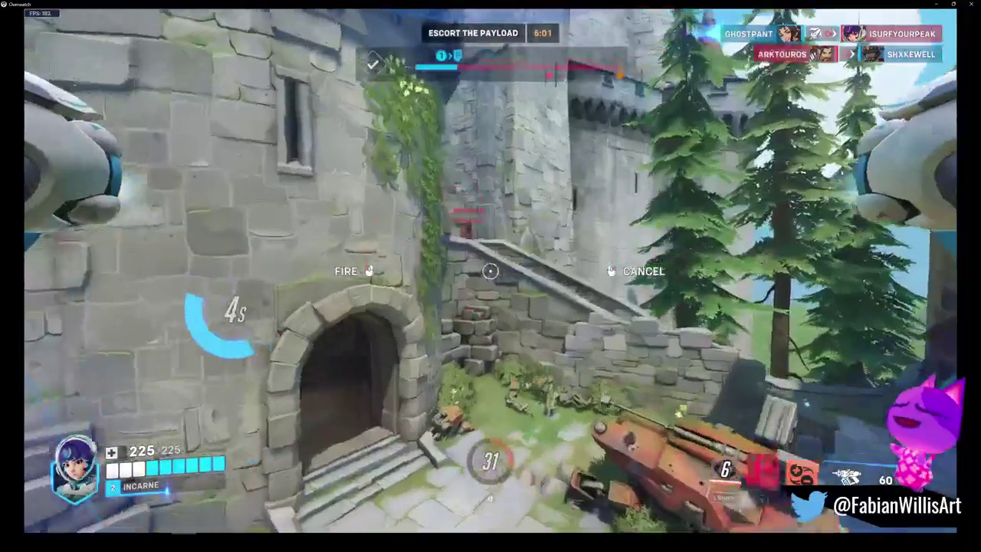
left_click(490, 271)
left_click(490, 270)
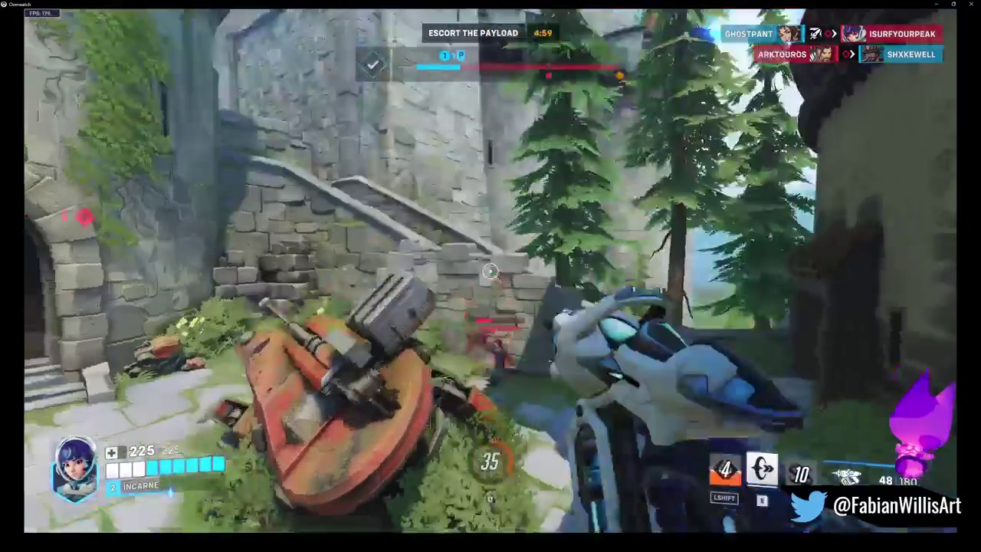
left_click(490, 270)
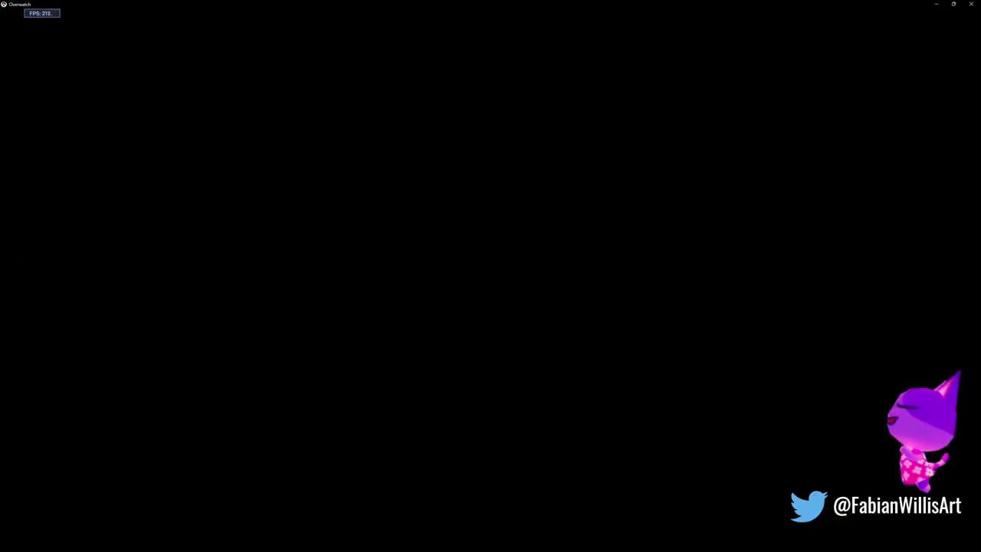
Hyper Ring out of the clock room and glide, then torpedo the enemies near the castle
key("e")
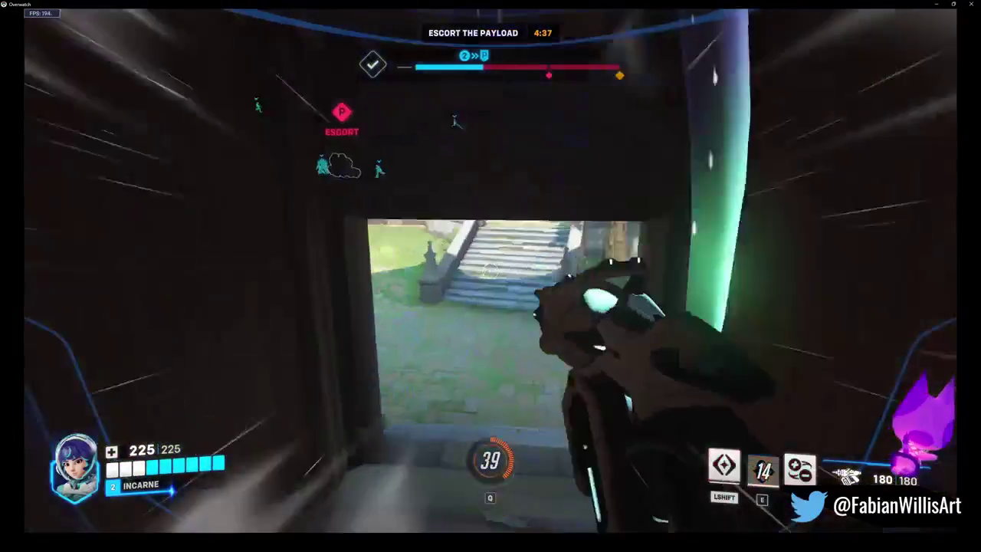
key("shift")
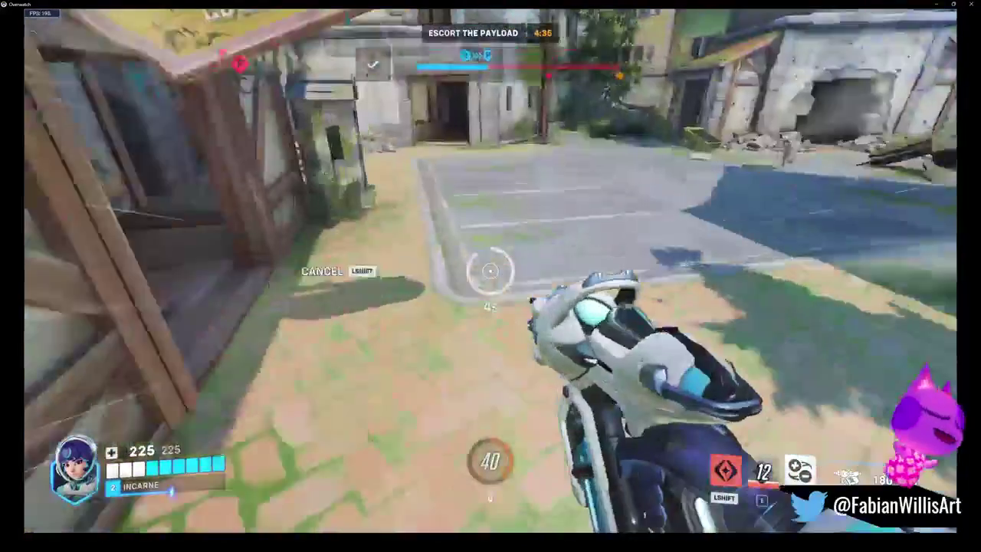
key("shift")
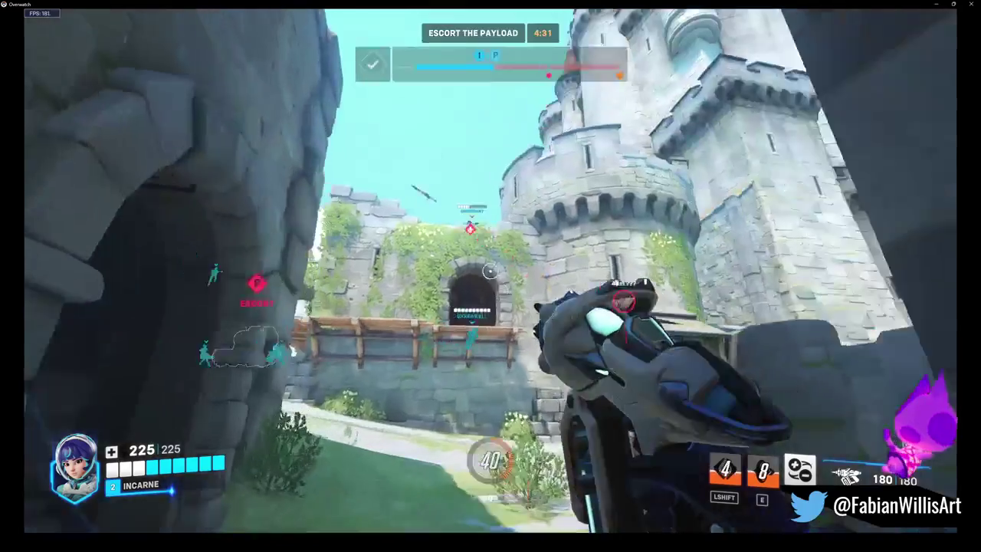
right_click(491, 276)
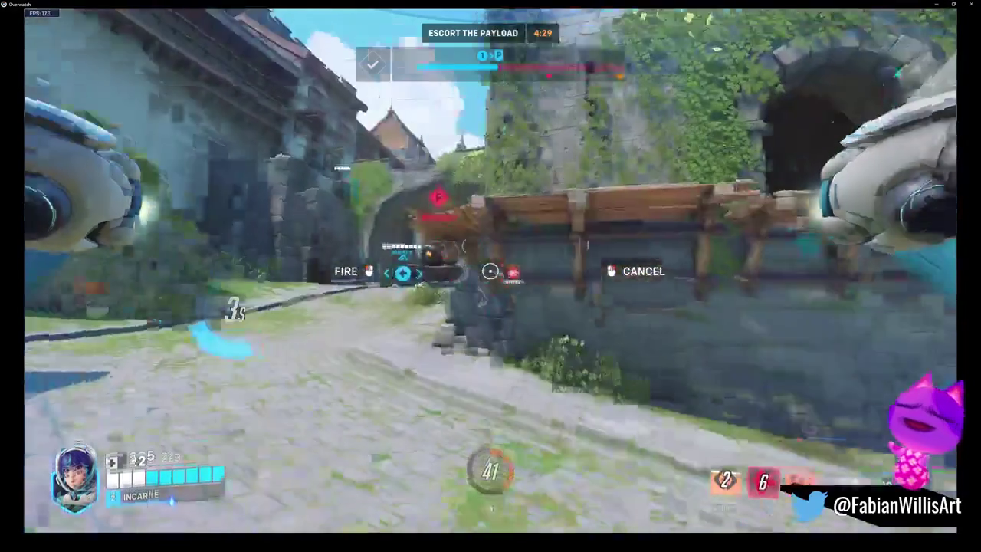
left_click(490, 276)
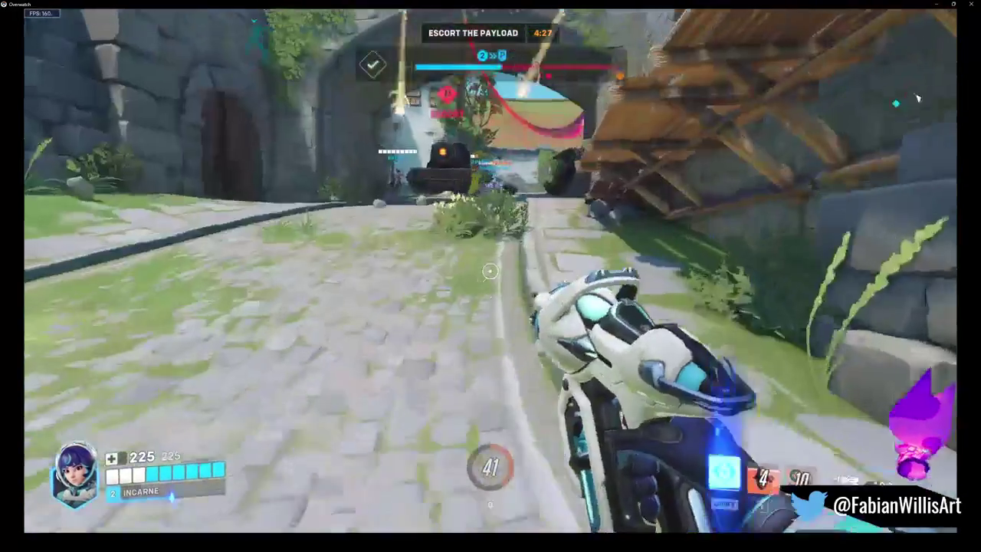
Advance over the castle wall, shooting enemies below and gliding across the courtyard to the arch
key("w")
key("w")
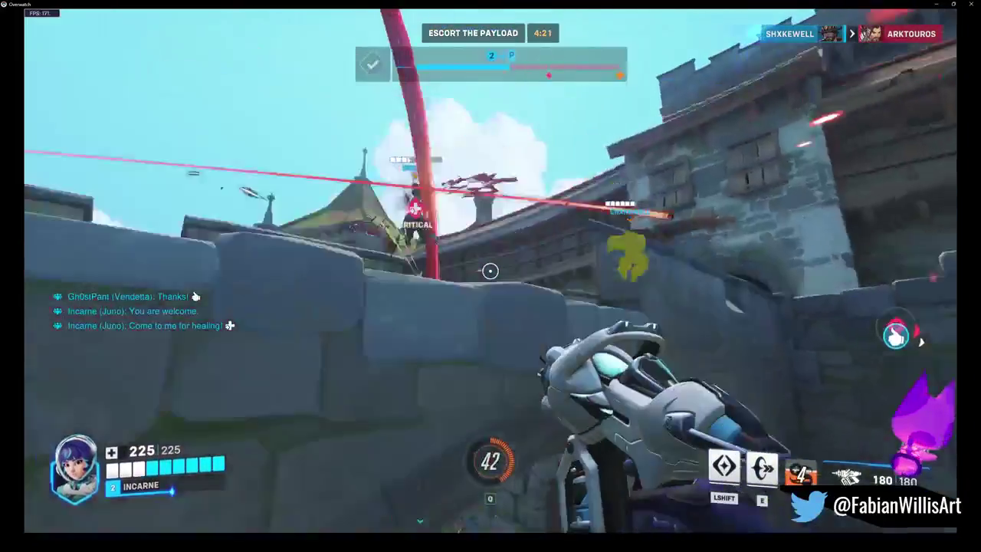
key("w")
left_click(490, 270)
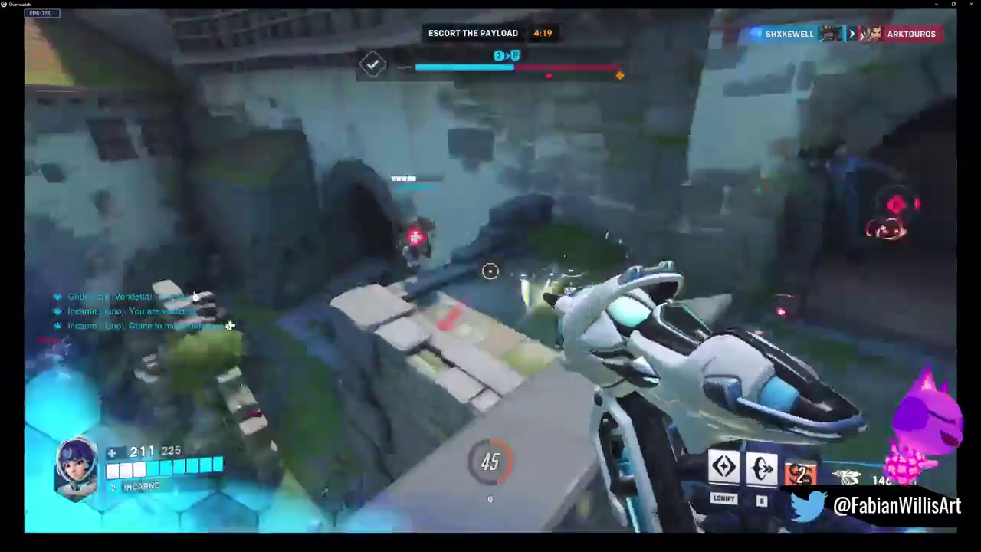
left_click(490, 271)
key("shift")
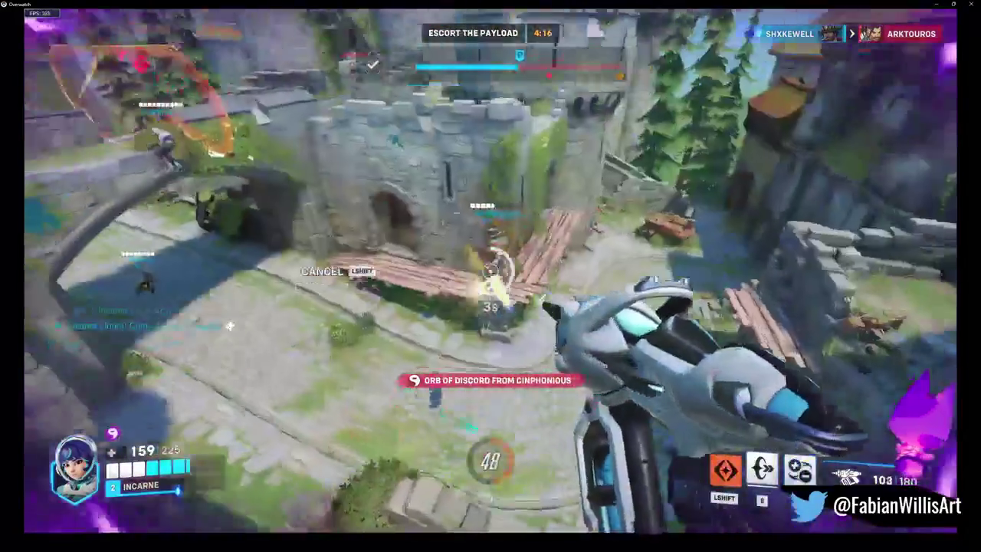
left_click(490, 270)
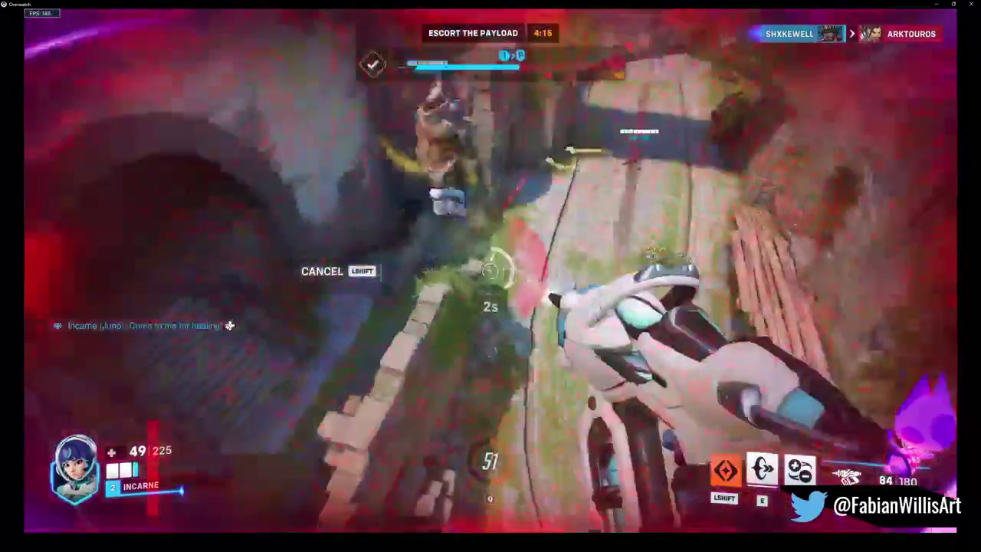
Fire Pulsar Torpedoes to heal a struggling teammate, then shoot and heal along the castle lane
right_click(490, 270)
left_click(490, 271)
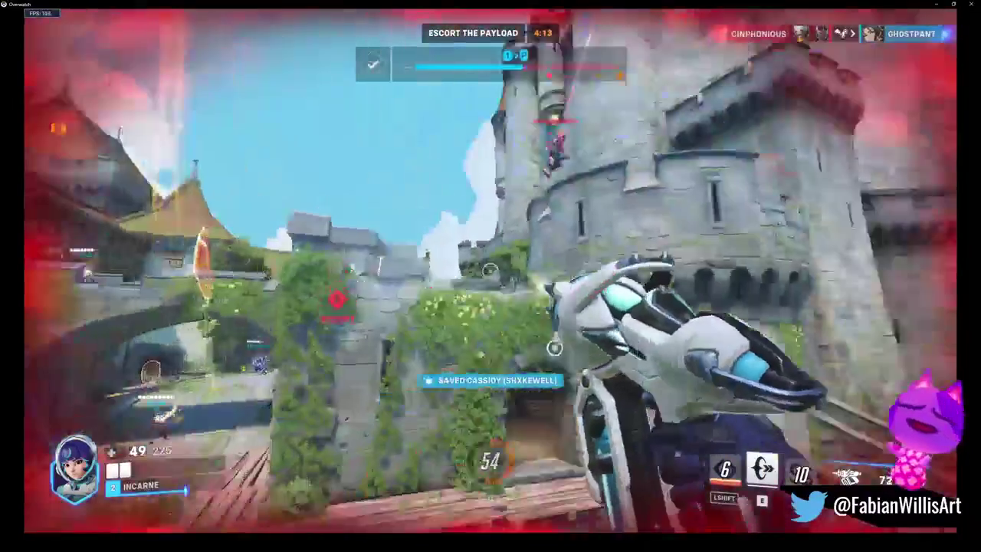
left_click(491, 270)
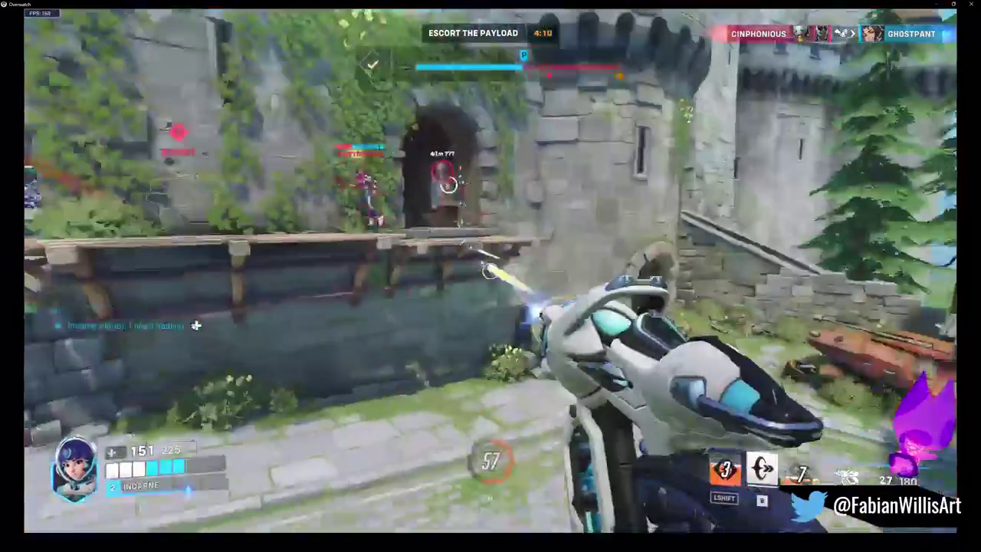
left_click(490, 270)
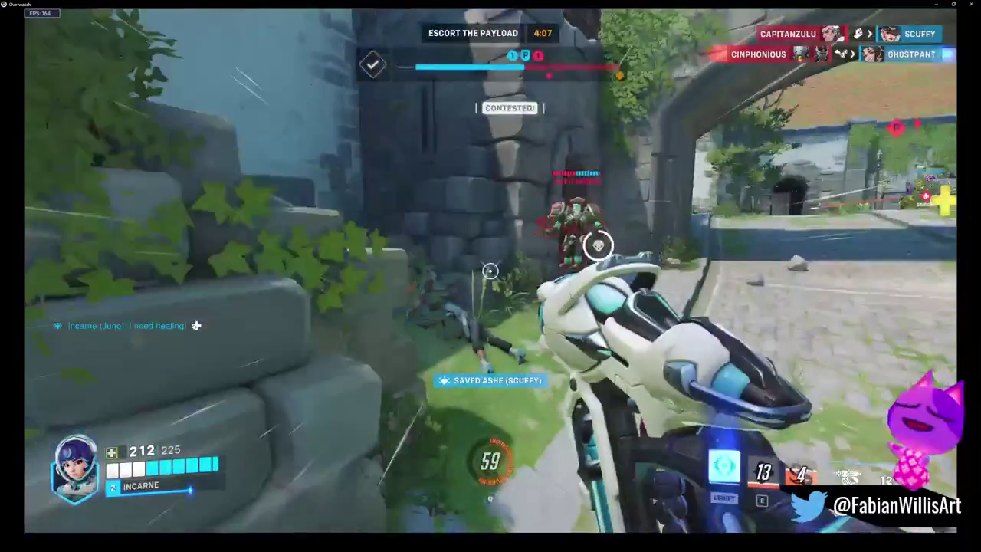
left_click(491, 270)
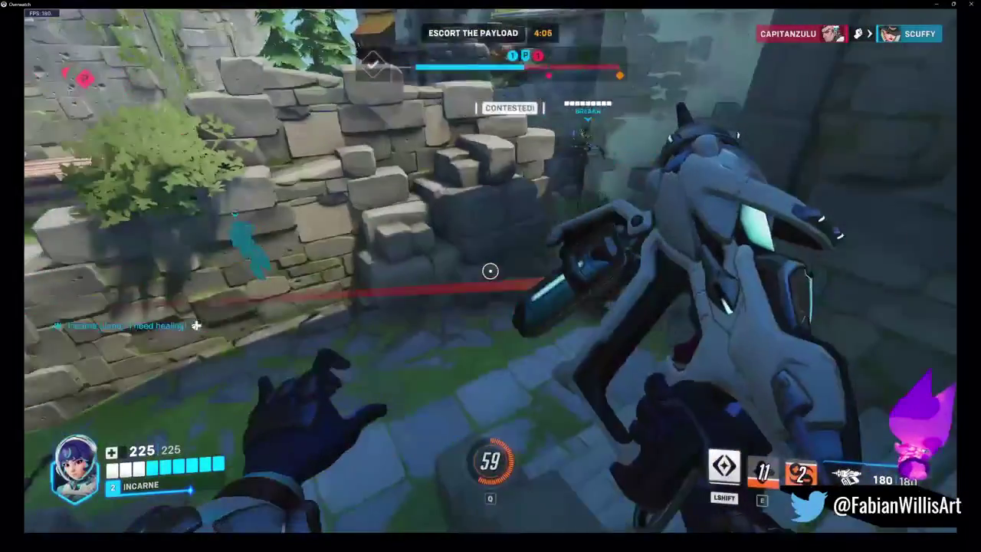
left_click(490, 271)
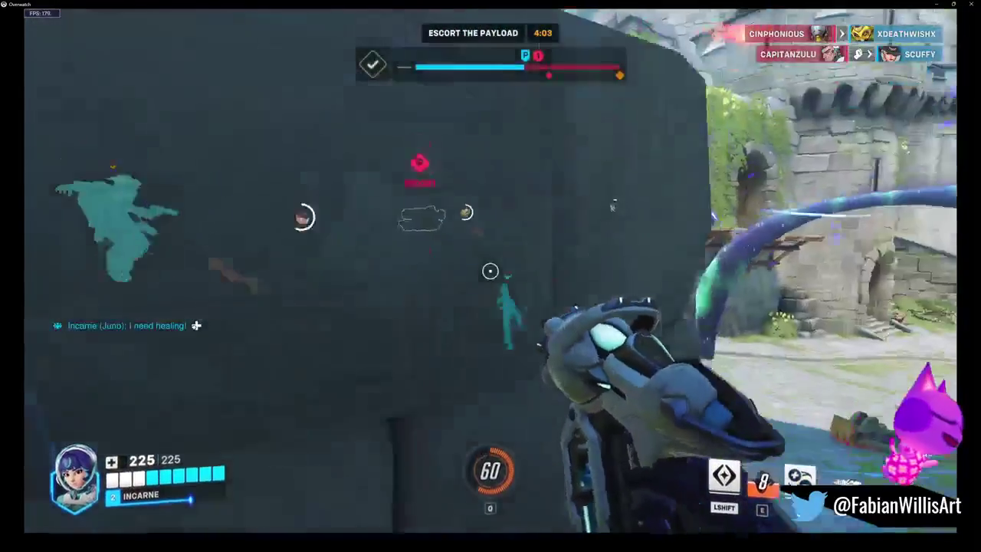
left_click(490, 270)
Torpedo the enemy on the stairway and keep shooting enemies on the stairs and in the tunnel
right_click(490, 271)
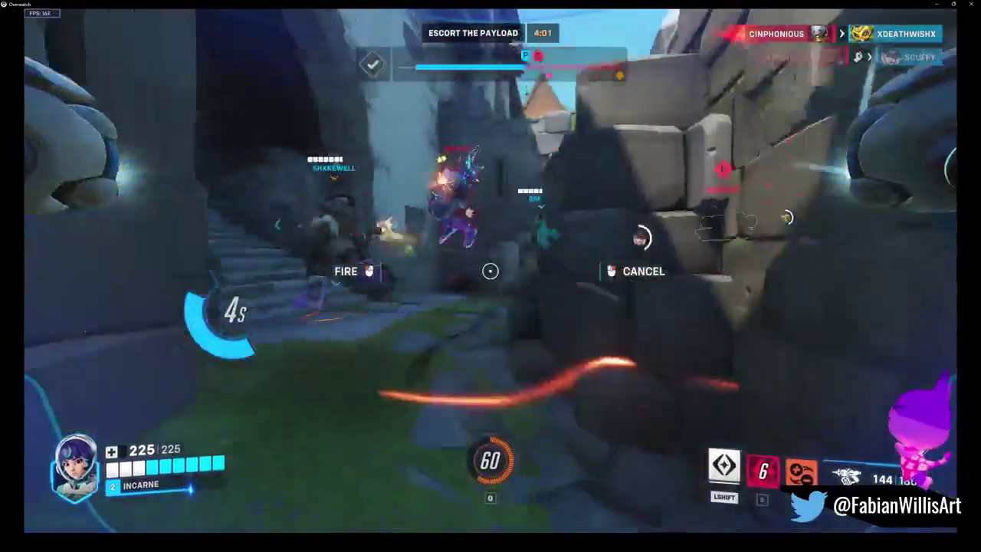
left_click(490, 270)
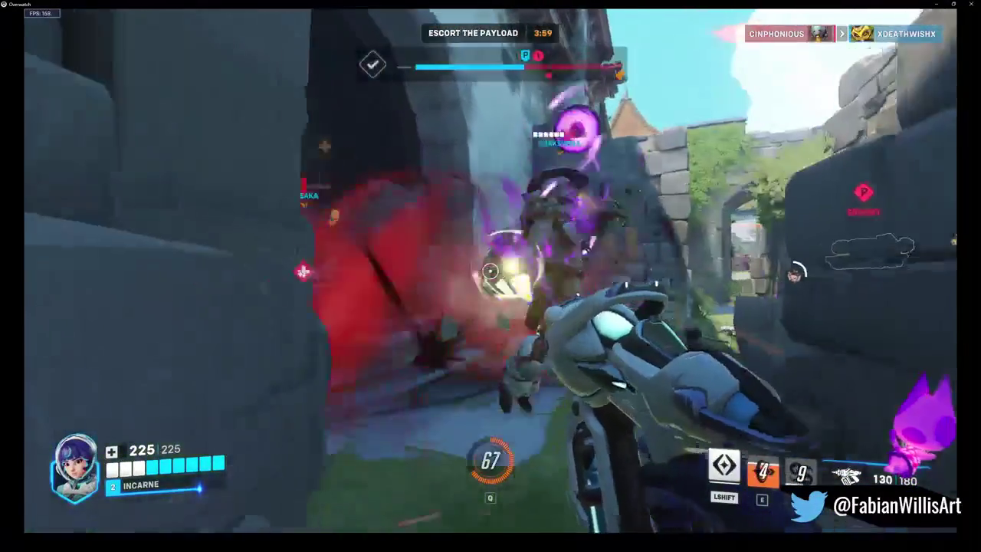
left_click(491, 271)
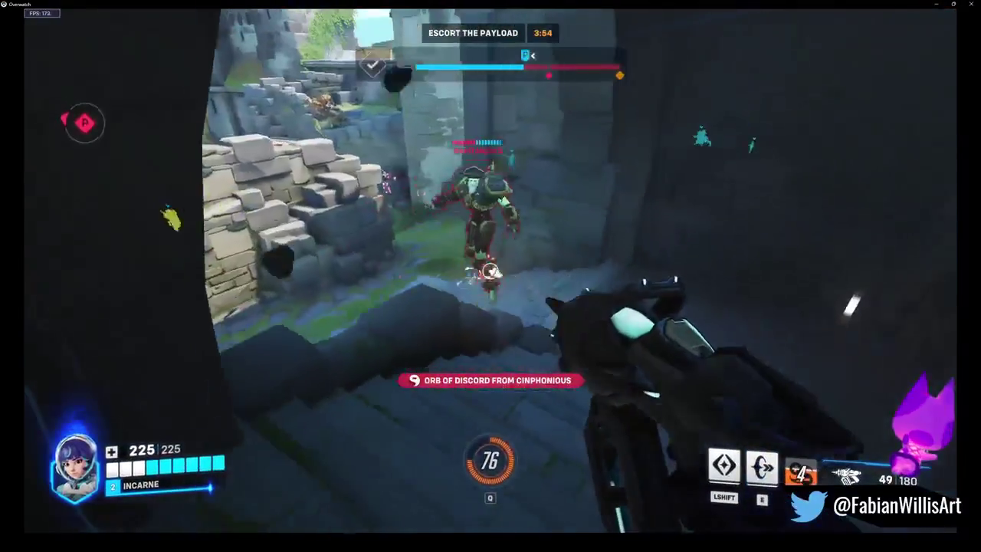
left_click(490, 270)
left_click(490, 271)
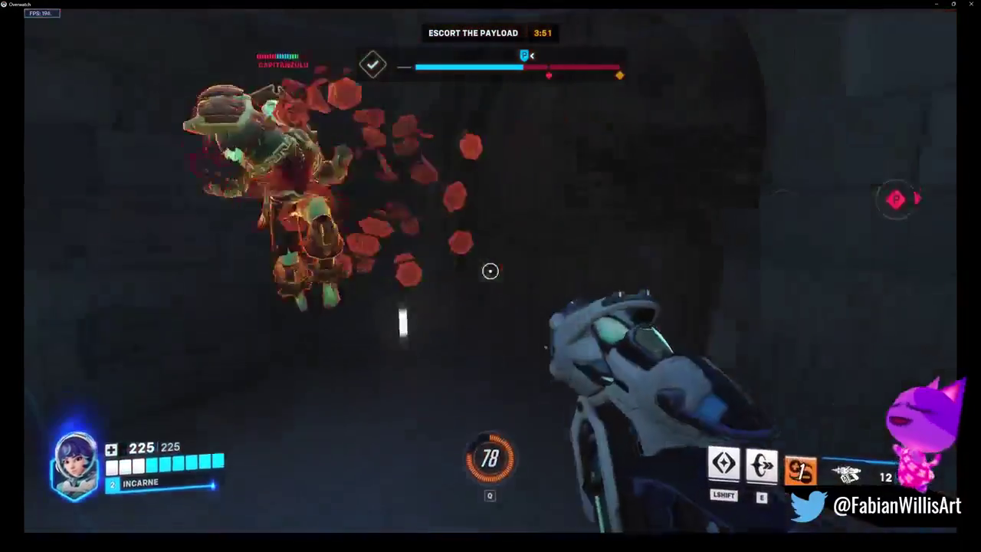
left_click(491, 271)
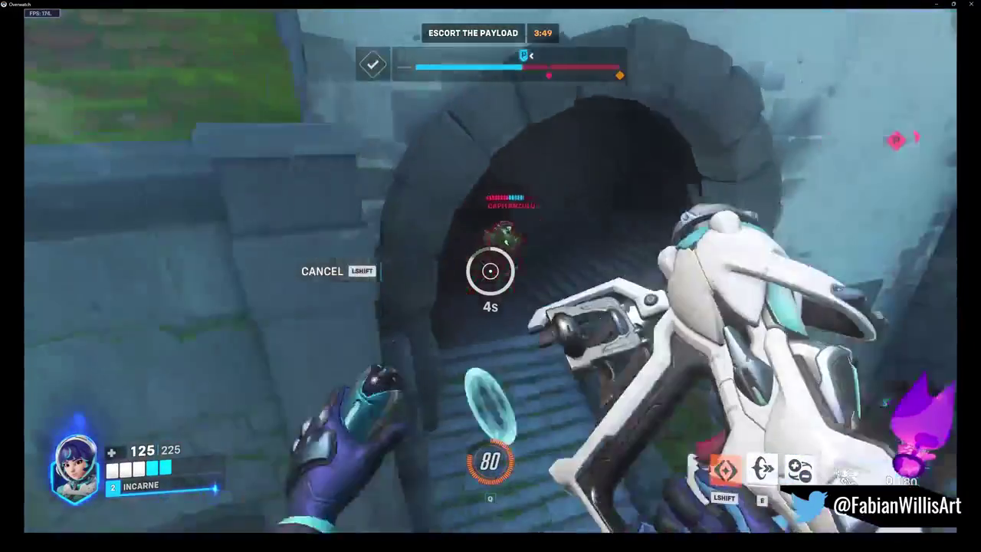
left_click(490, 271)
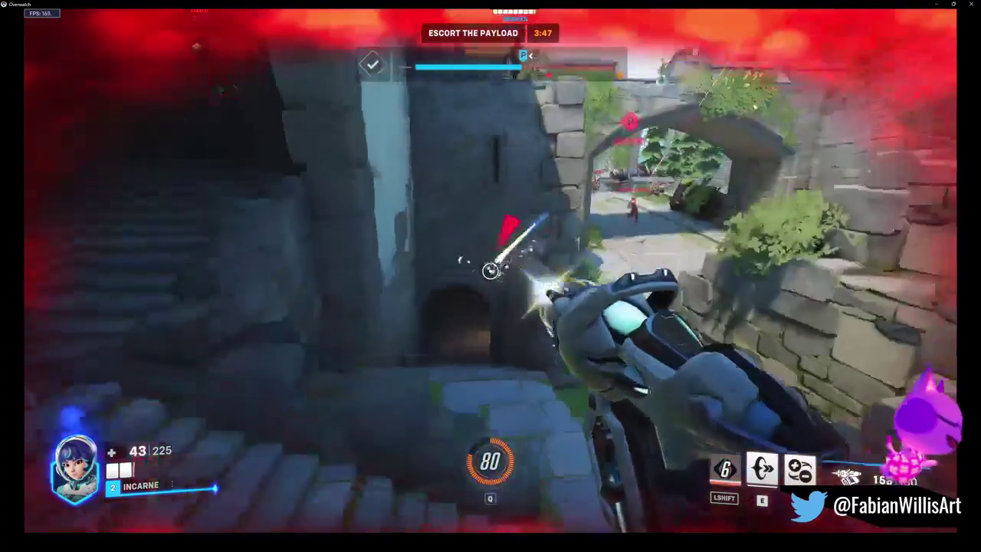
Speed-boost through the dark tunnel, reloading and torpedoing enemies at the doorway
key("e")
key("r")
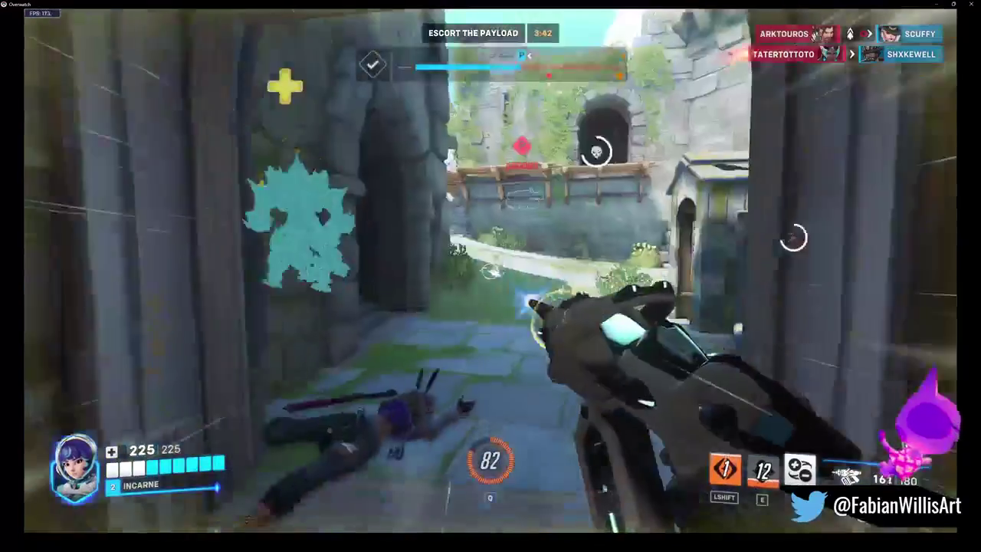
left_click(490, 271)
key("r")
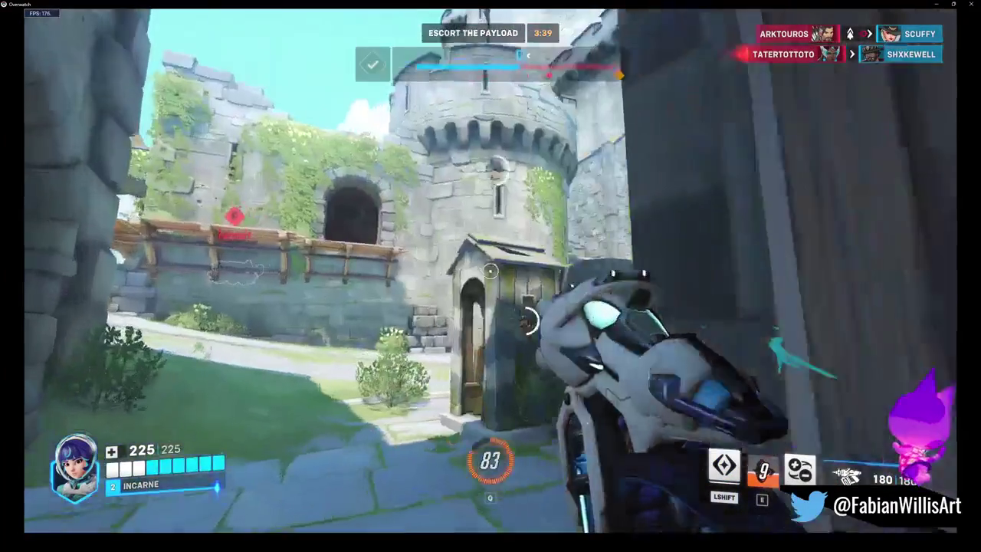
right_click(490, 270)
left_click(490, 271)
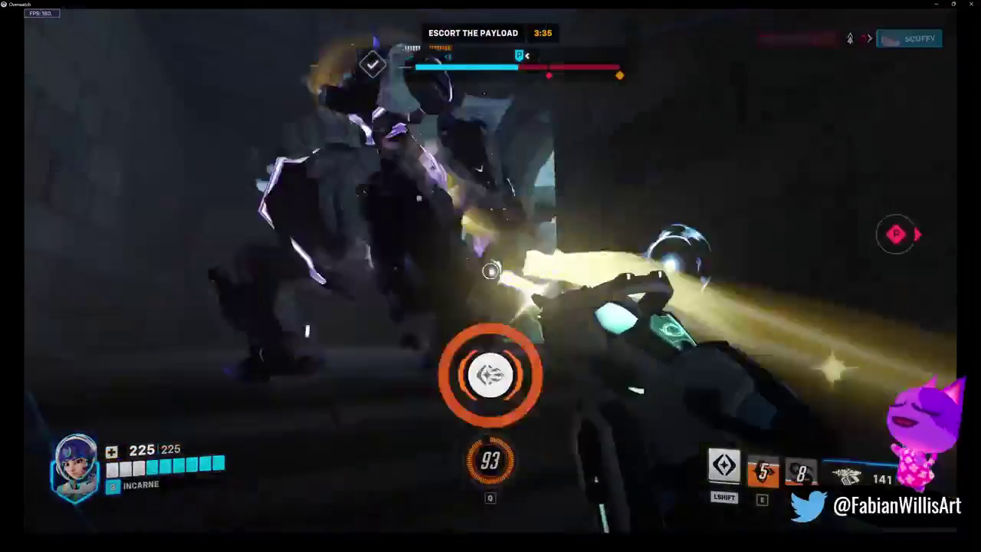
key("r")
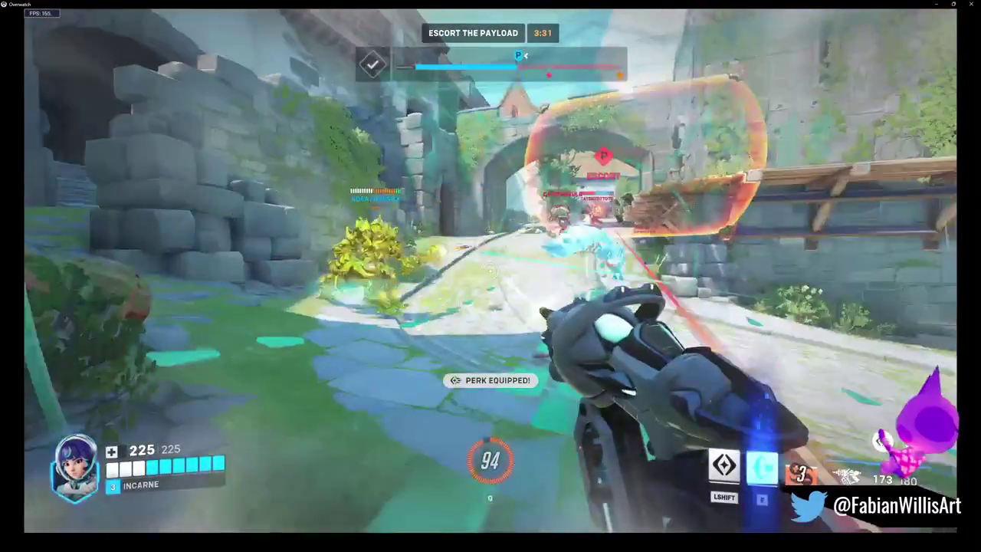
Glide out of the archway firing until eliminated, then check the scoreboard while waiting to respawn
key("shift")
left_click(490, 270)
left_click(490, 271)
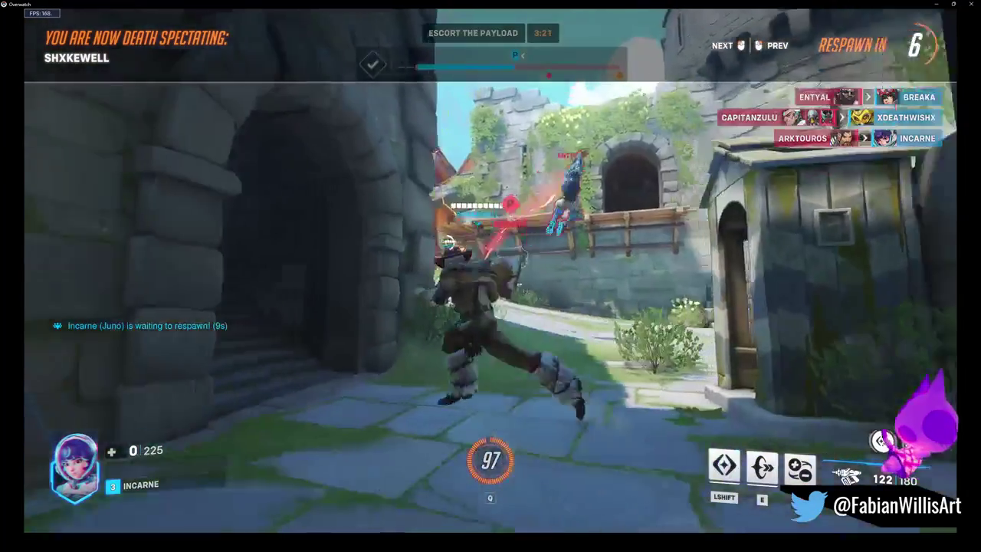
key("Tab")
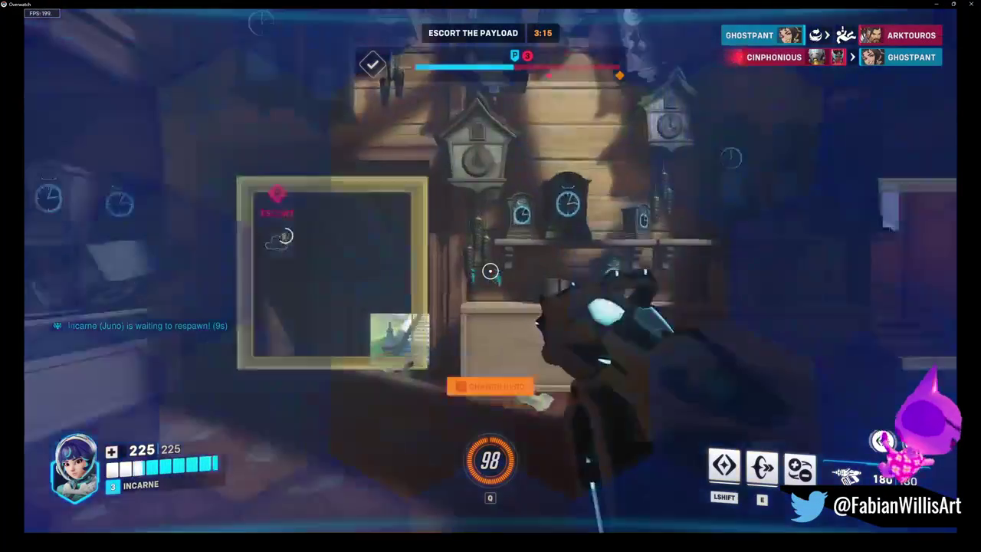
Boost out of spawn, up the stairs and through the ivy archway toward the payload
key("e")
key("w")
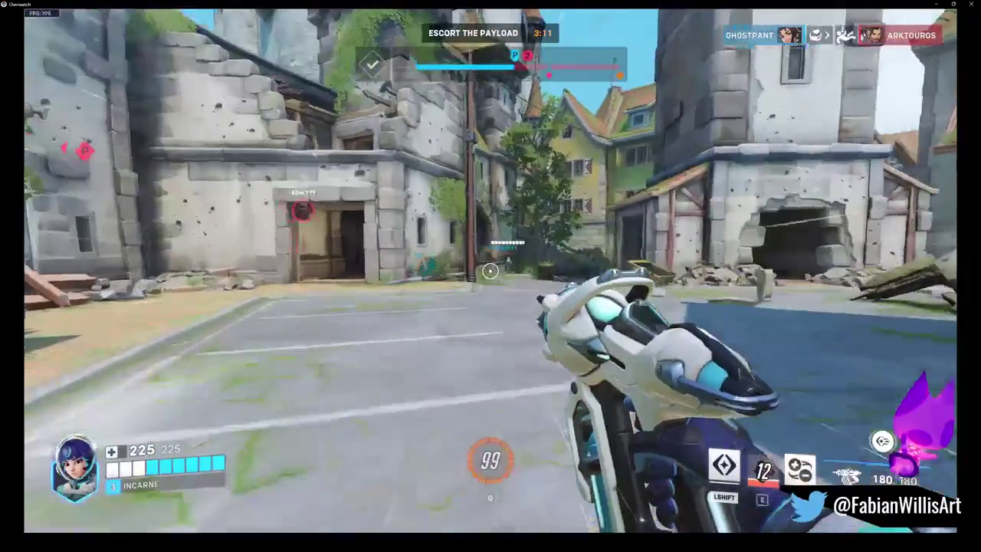
key("w")
key("w")
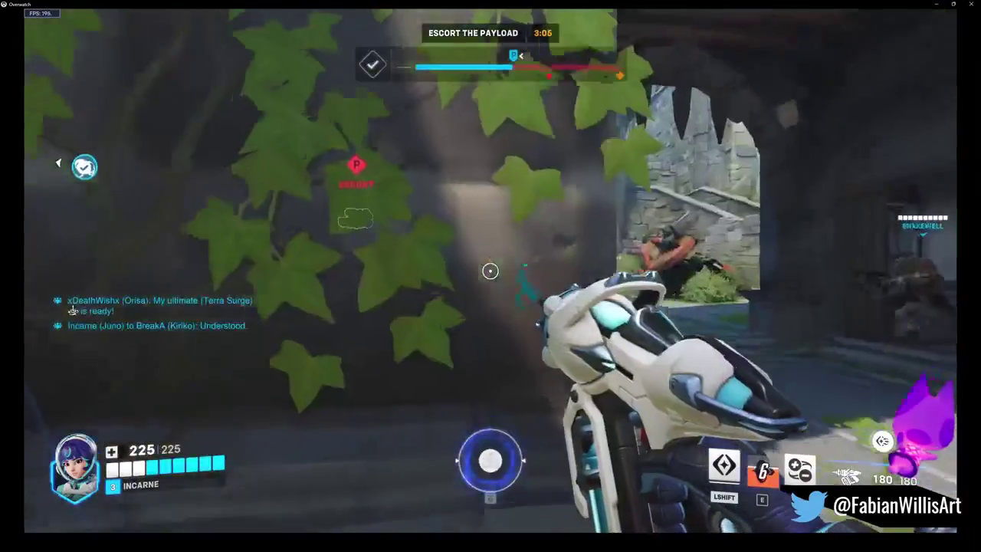
left_click(490, 271)
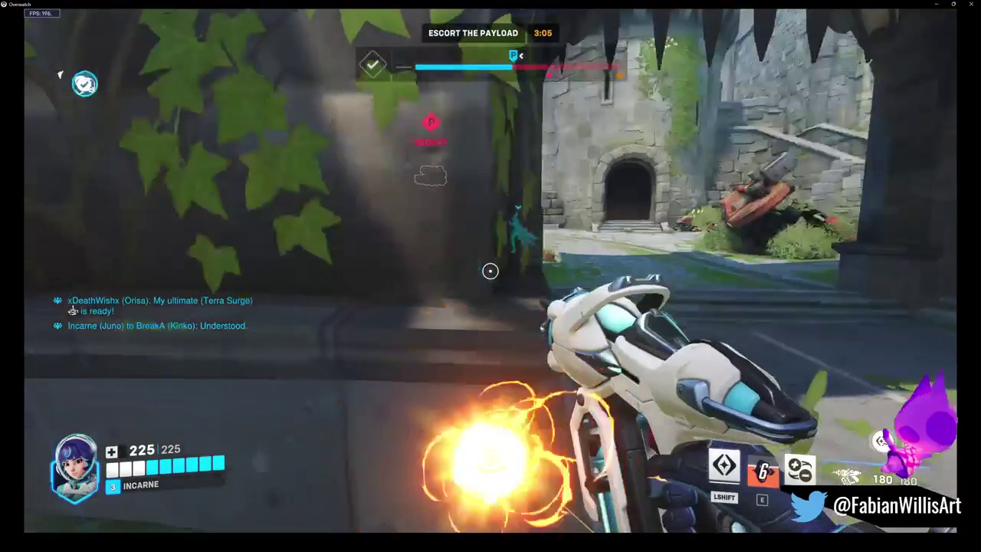
key("w")
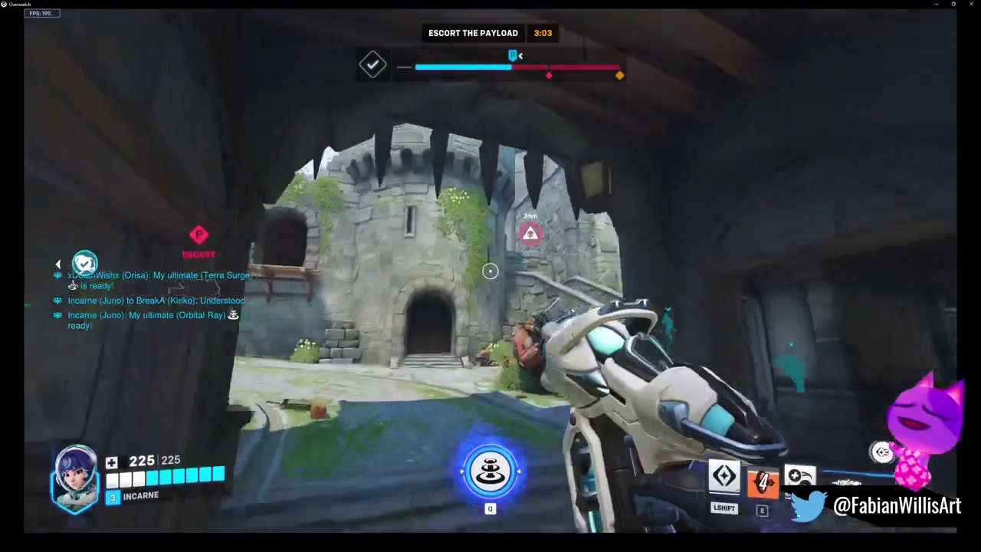
key("w")
key("w")
key("w")
Deploy a Hyper Ring, glide in firing, and shoot down the enemy sentry turret
key("e")
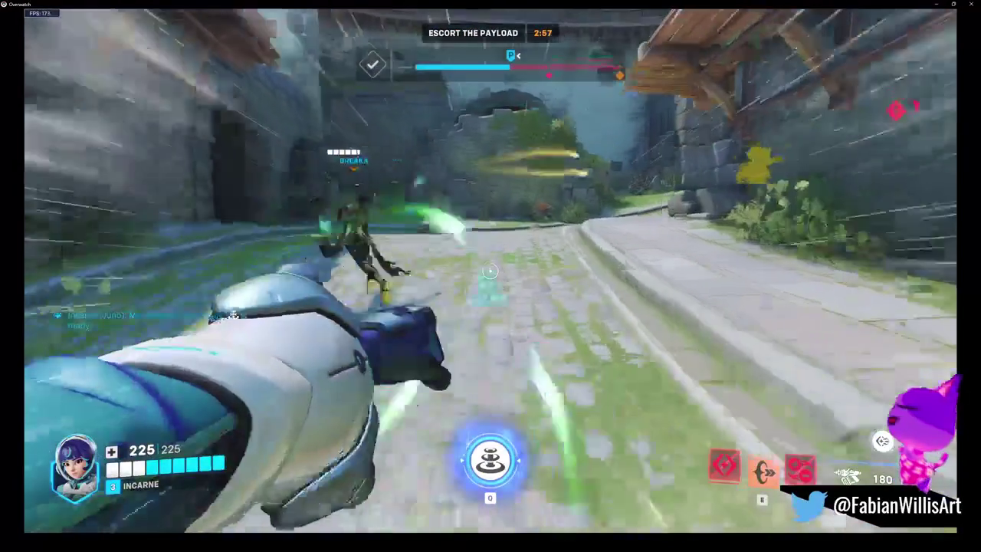
left_click(490, 270)
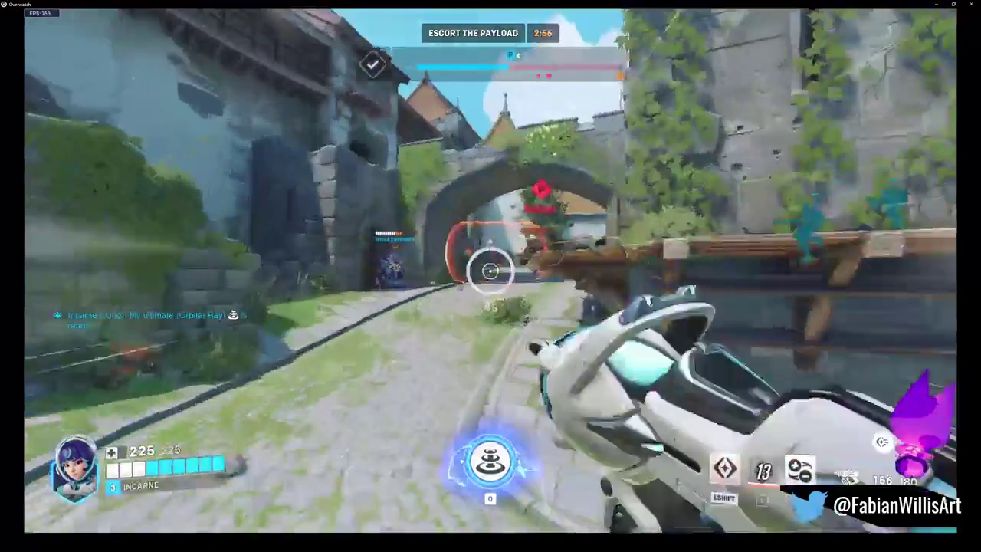
key("shift")
left_click(490, 270)
mouse_move(491, 276)
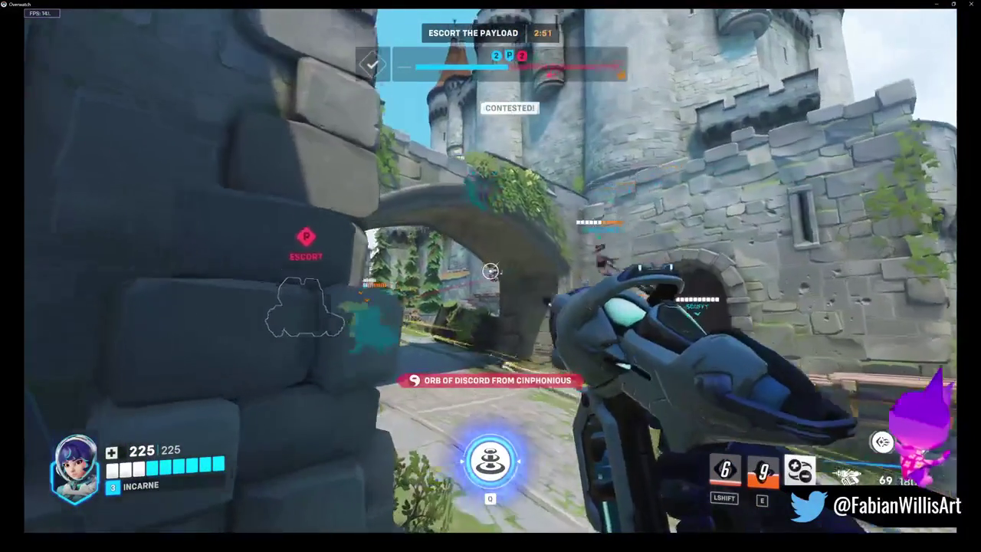
left_click(491, 271)
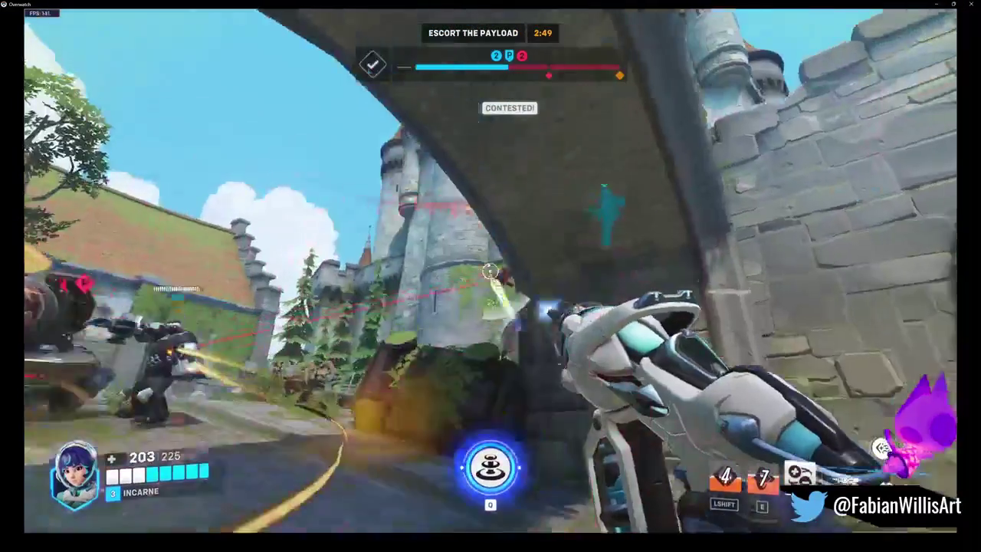
Cancel the Q lock-on, then fire at enemies around the payload in the courtyard and reload
key("q")
right_click(490, 271)
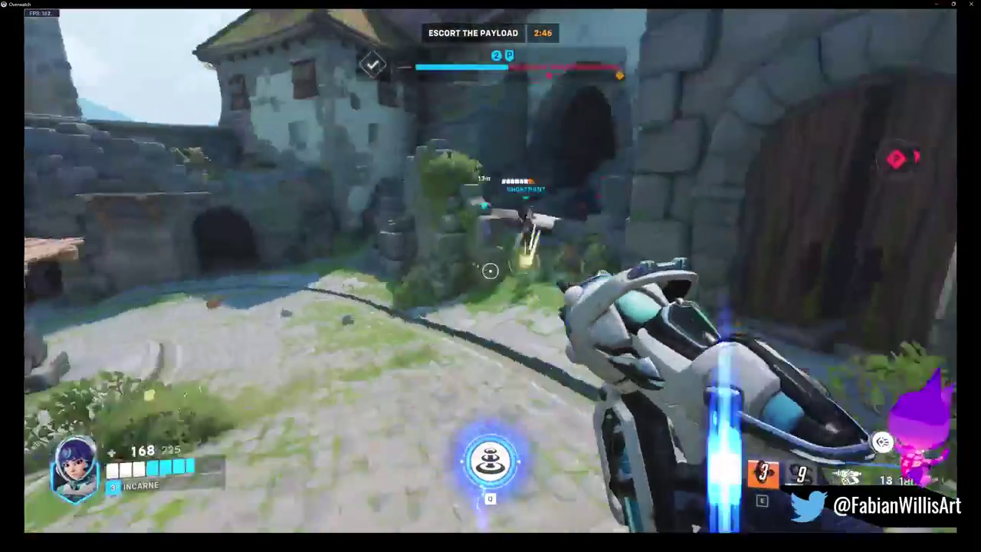
mouse_move(491, 271)
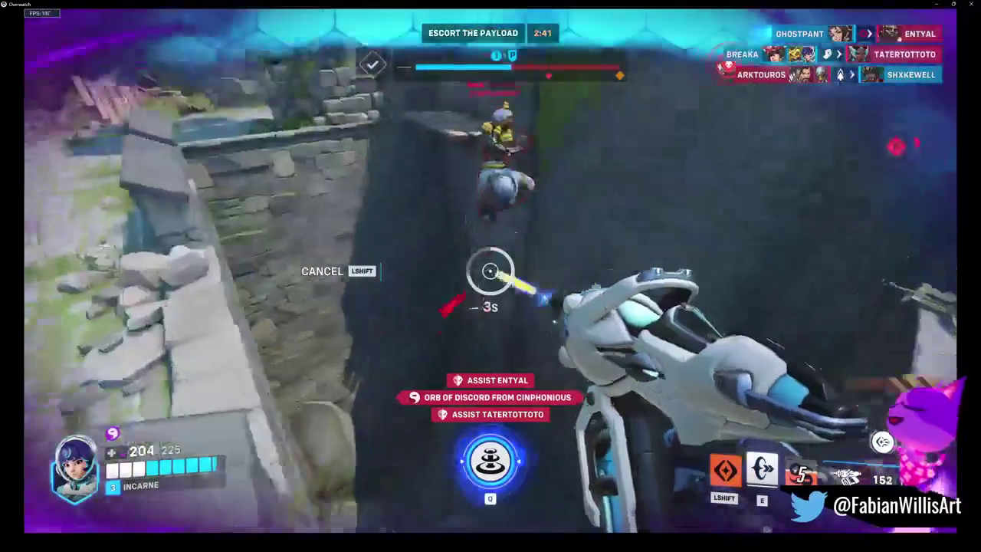
left_click(490, 271)
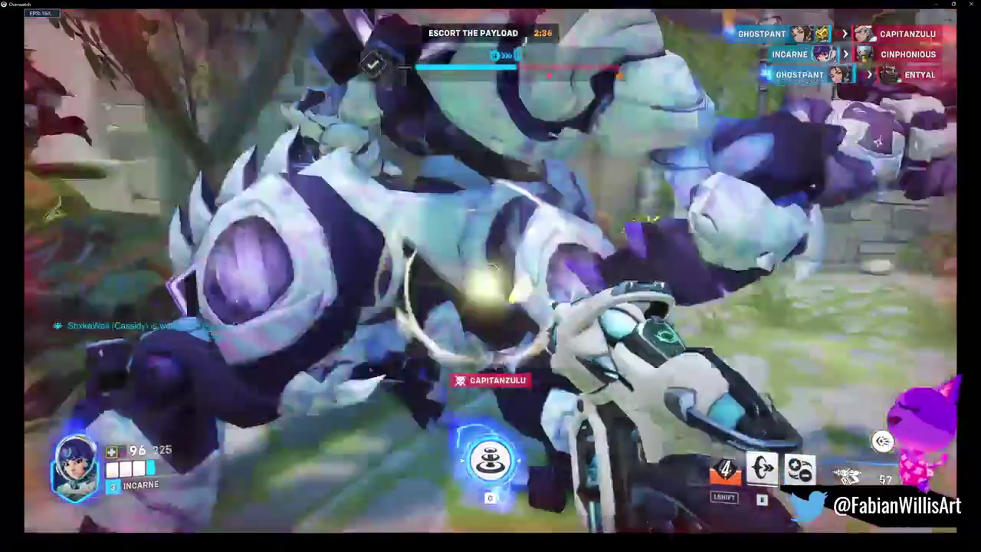
left_click(490, 276)
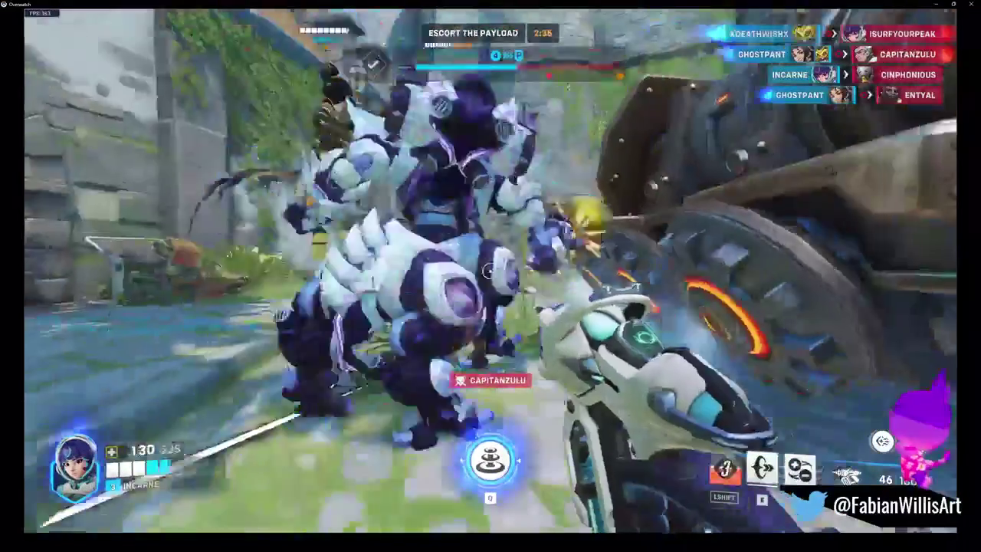
key("r")
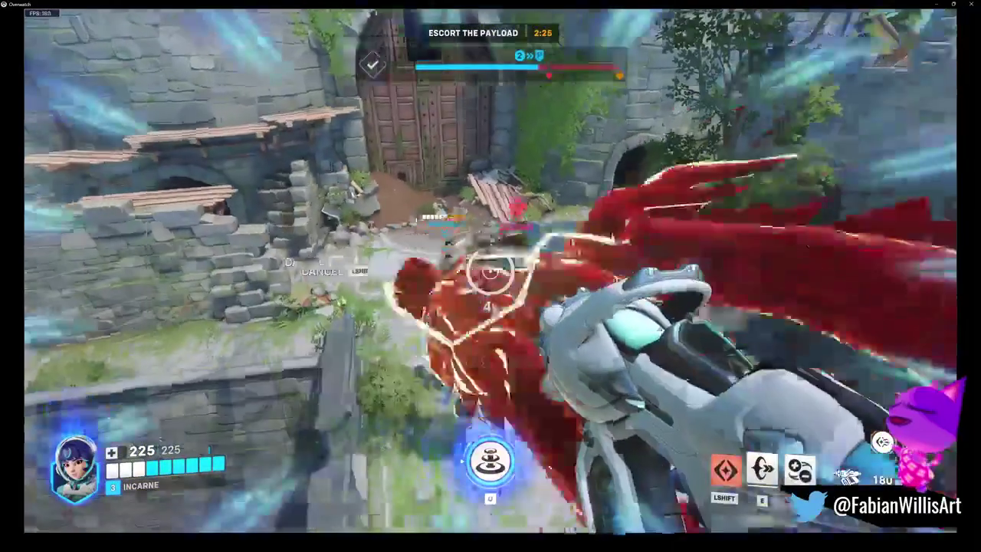
Shoot enemies near the tree, wall and dark passage, then move up the stairs
left_click(491, 272)
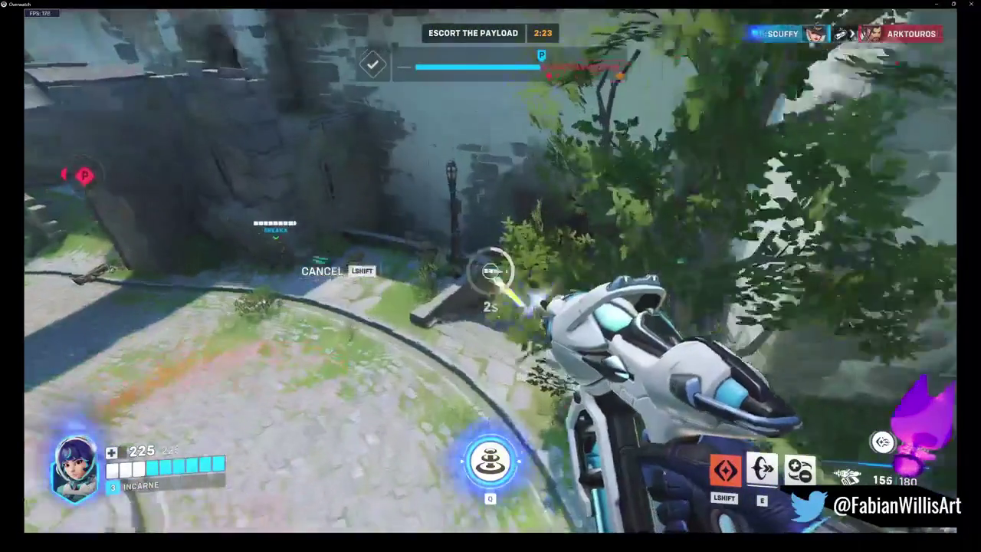
left_click(490, 272)
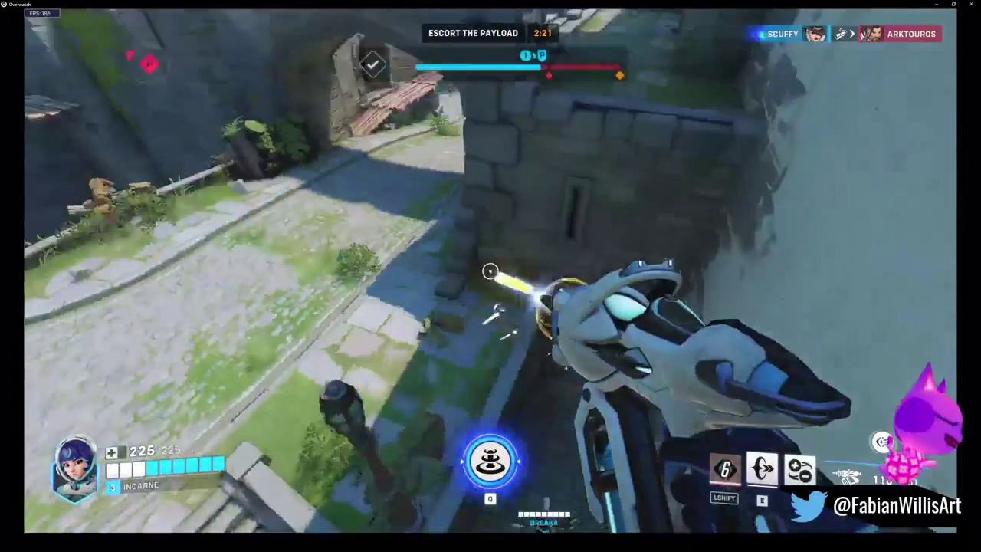
left_click(490, 272)
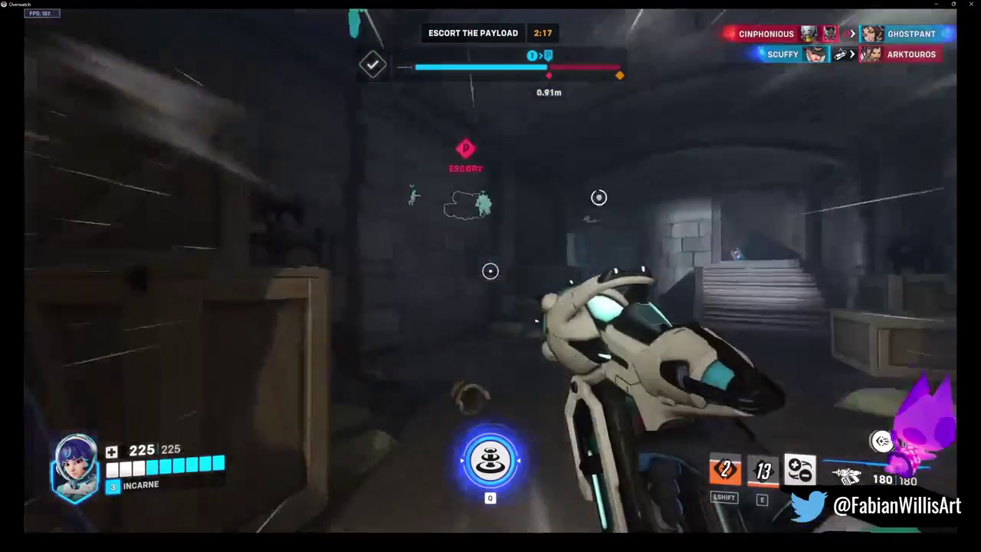
key("w")
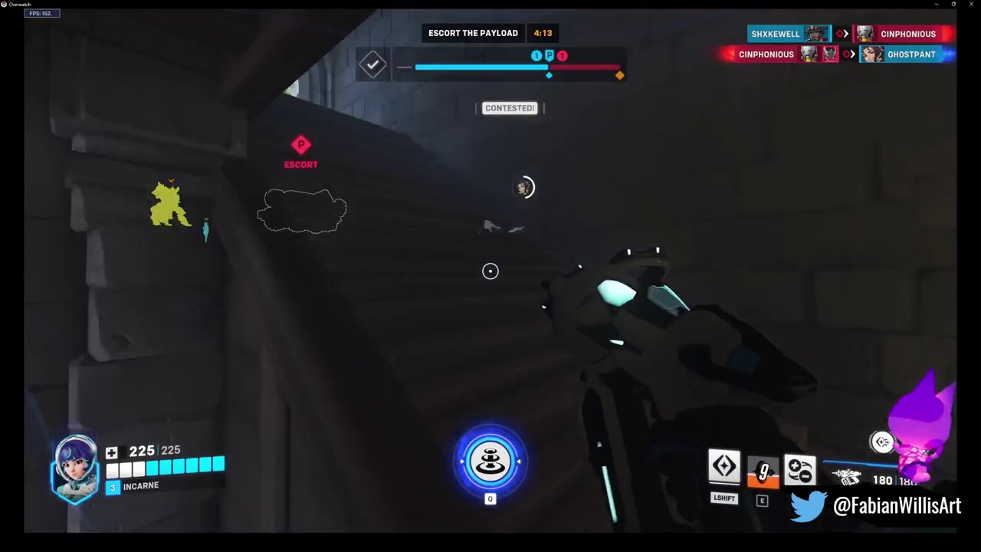
Push across the bridge, firing at enemies and healing the endangered Ashe teammate
key("w")
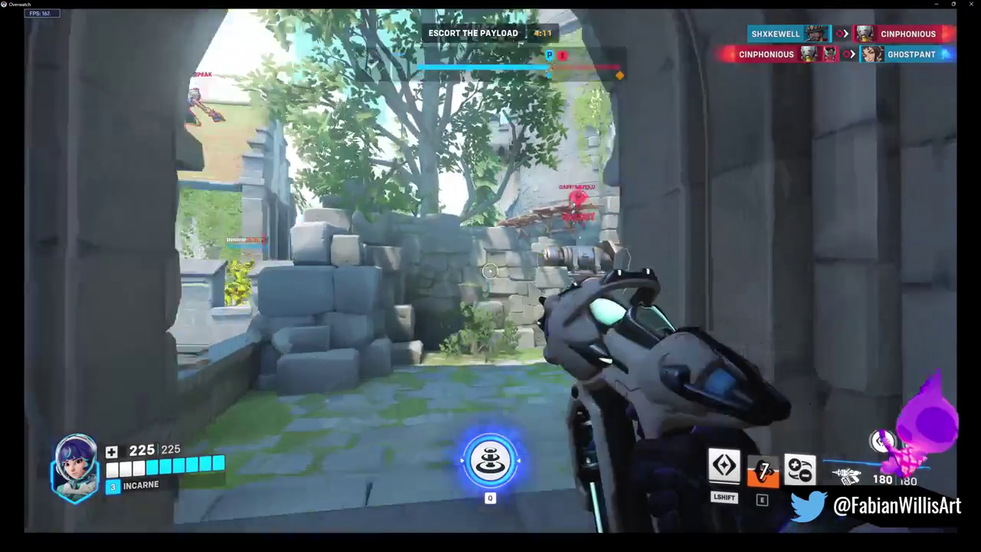
left_click(491, 270)
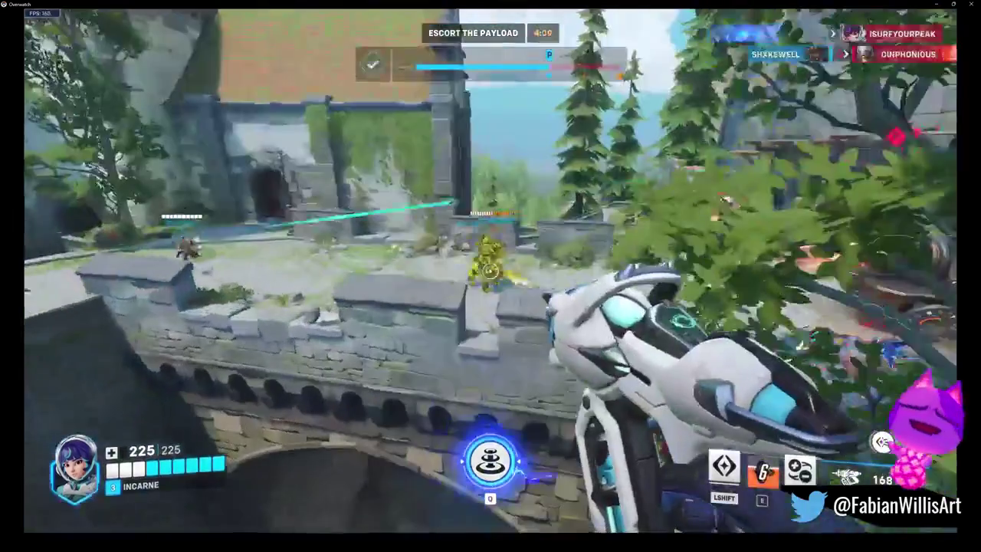
key("shift")
left_click(491, 270)
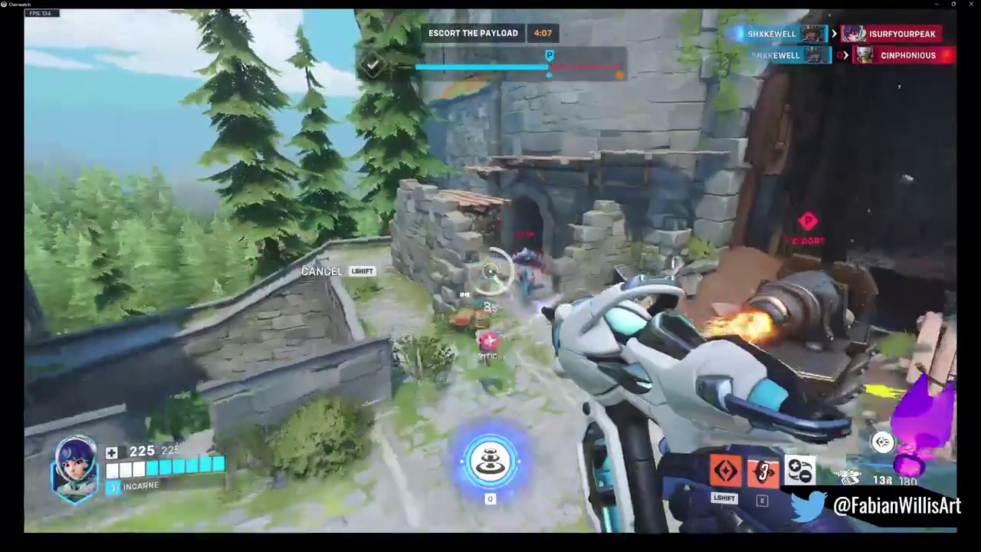
left_click(491, 270)
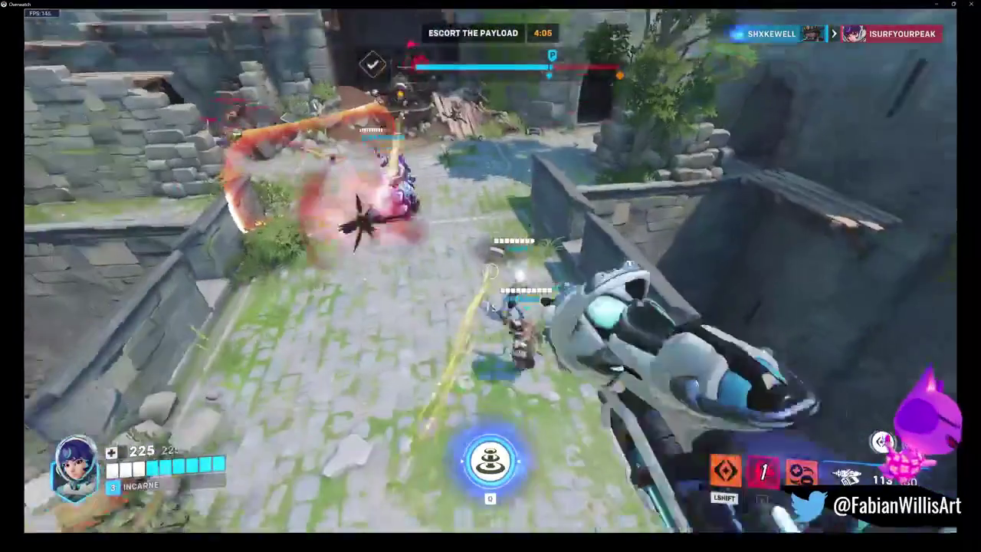
left_click(491, 271)
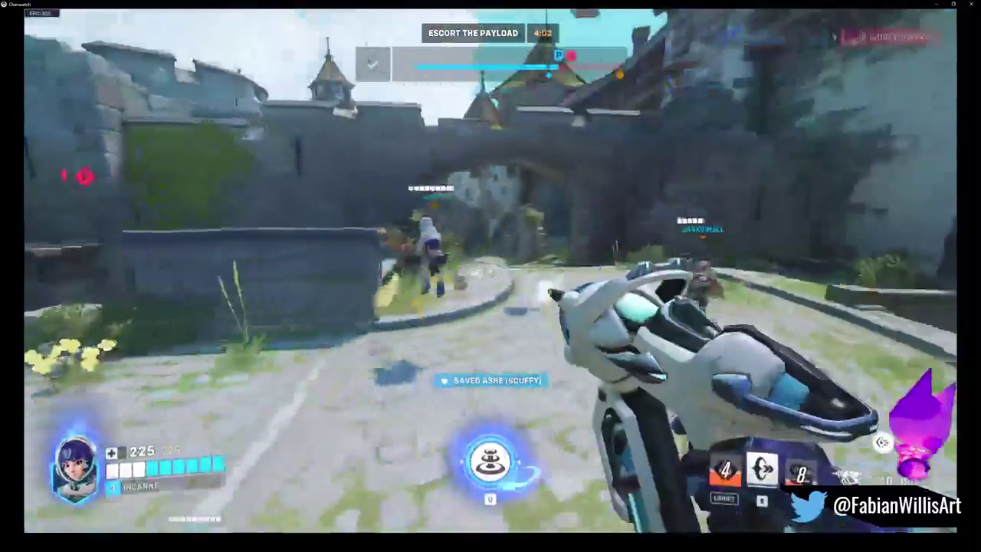
left_click(490, 271)
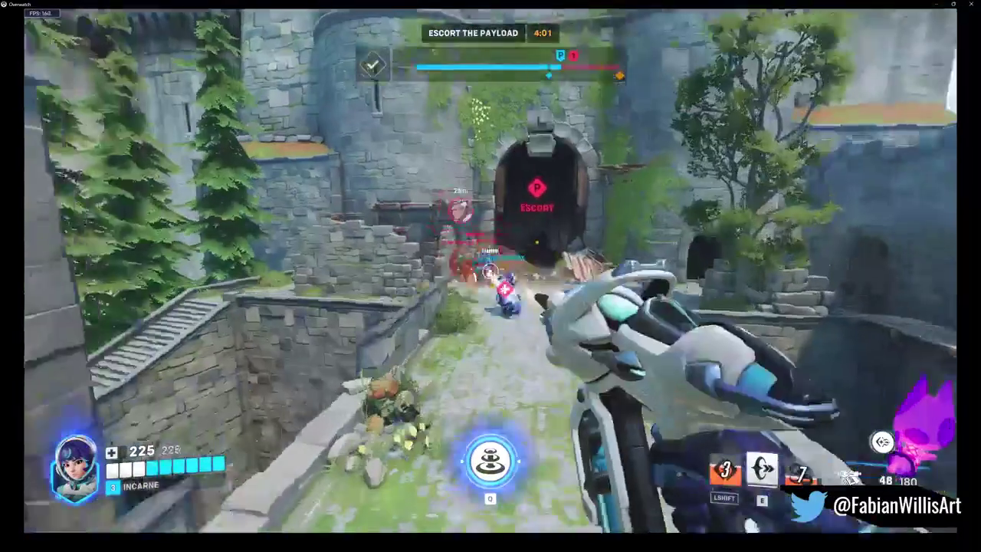
Hit the castle gate with an ability, glide into the corridor, reload, and destroy the enemy sentry turret
right_click(490, 270)
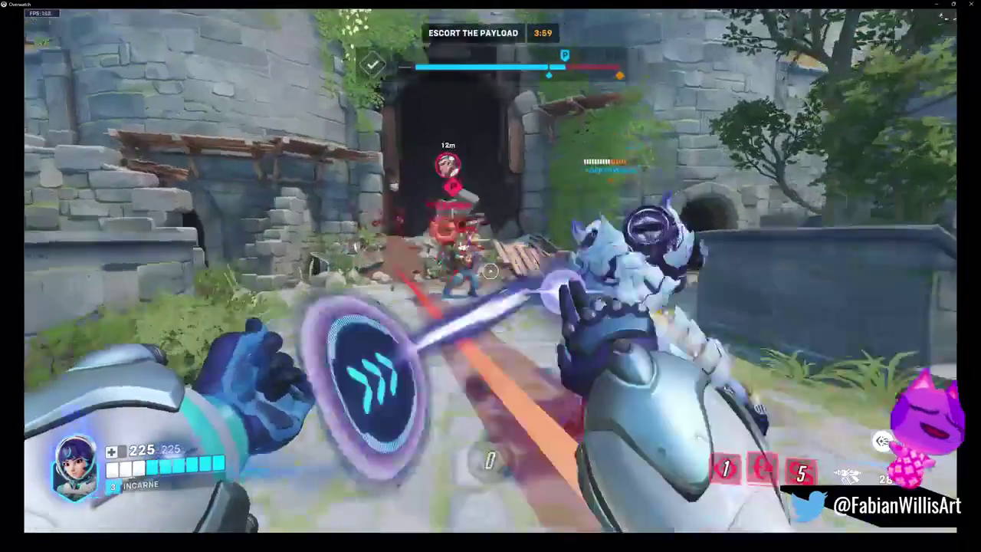
key("shift")
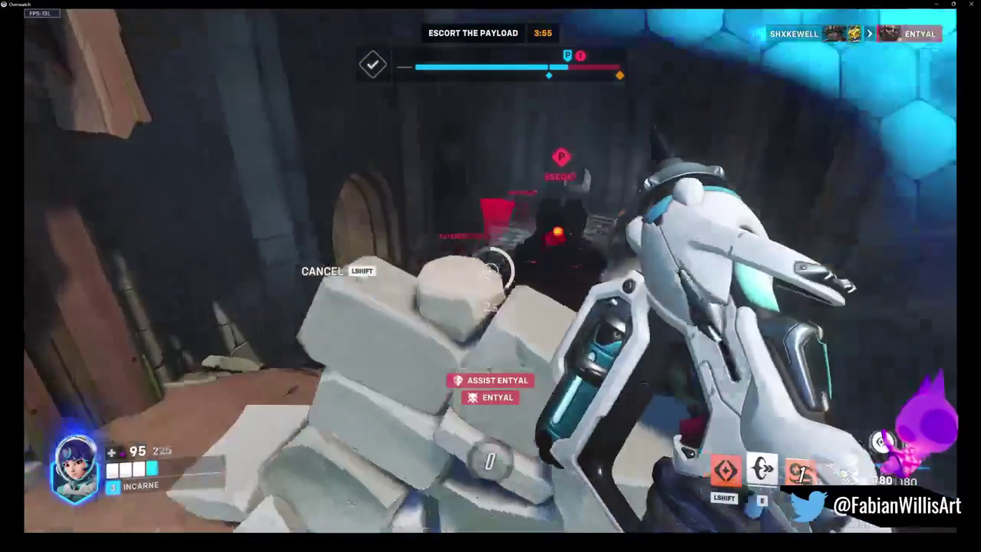
left_click(490, 271)
key("r")
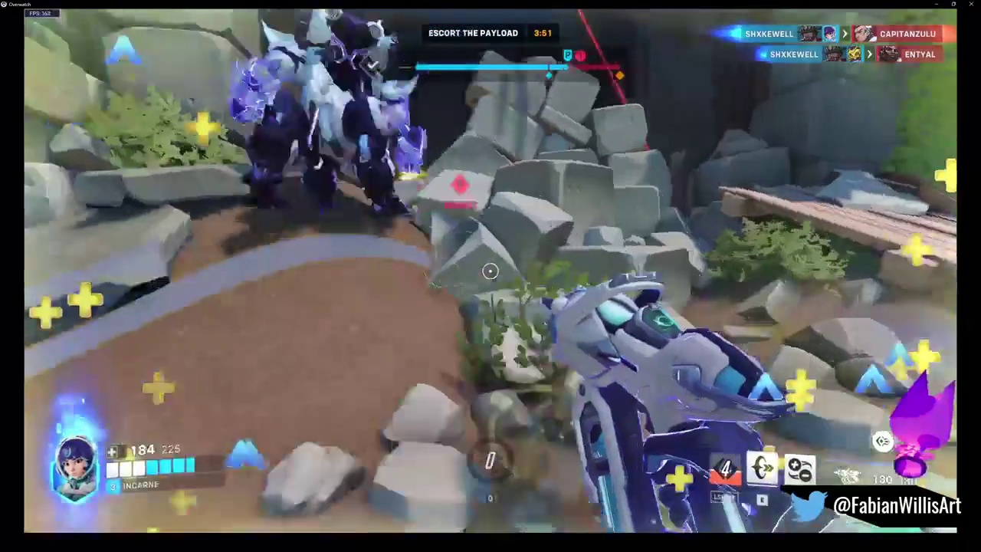
left_click(490, 270)
left_click(491, 271)
left_click(491, 270)
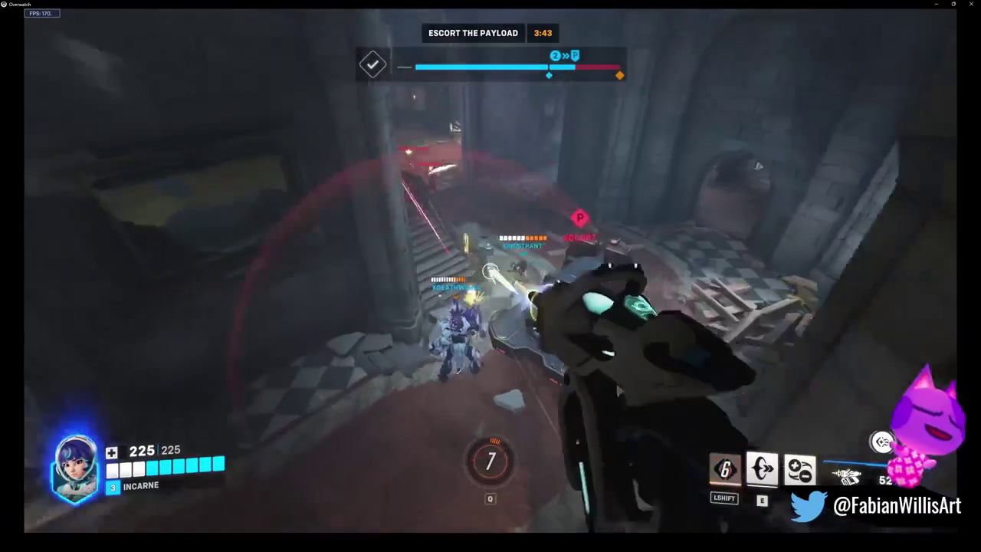
Launch the locked-on torpedoes, glide forward and deploy a Hyper Ring speed boost
left_click(490, 271)
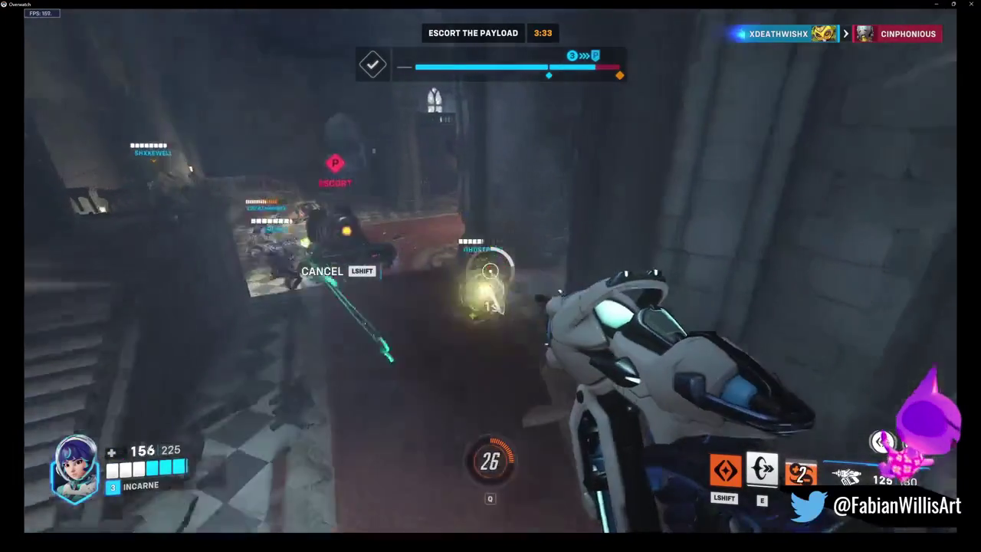
key("shift")
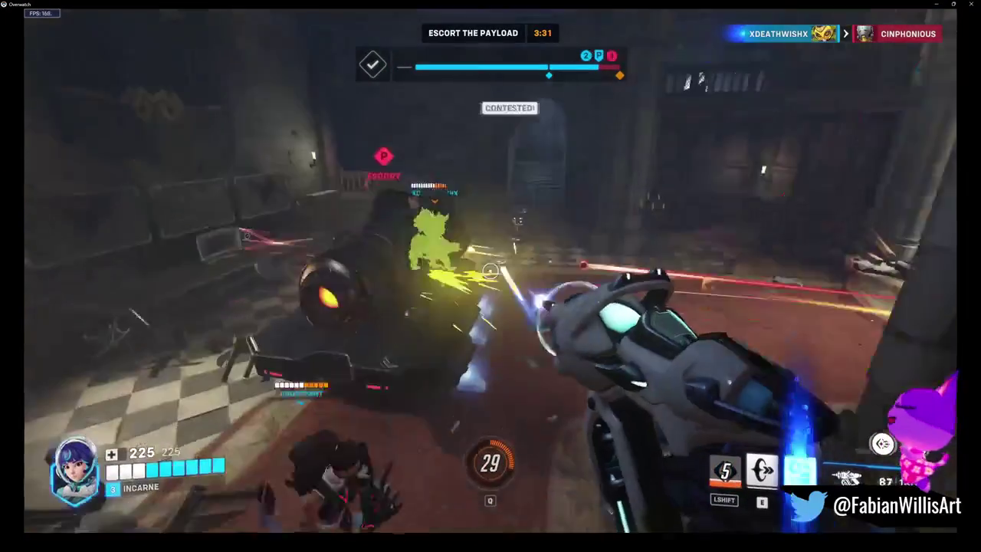
key("e")
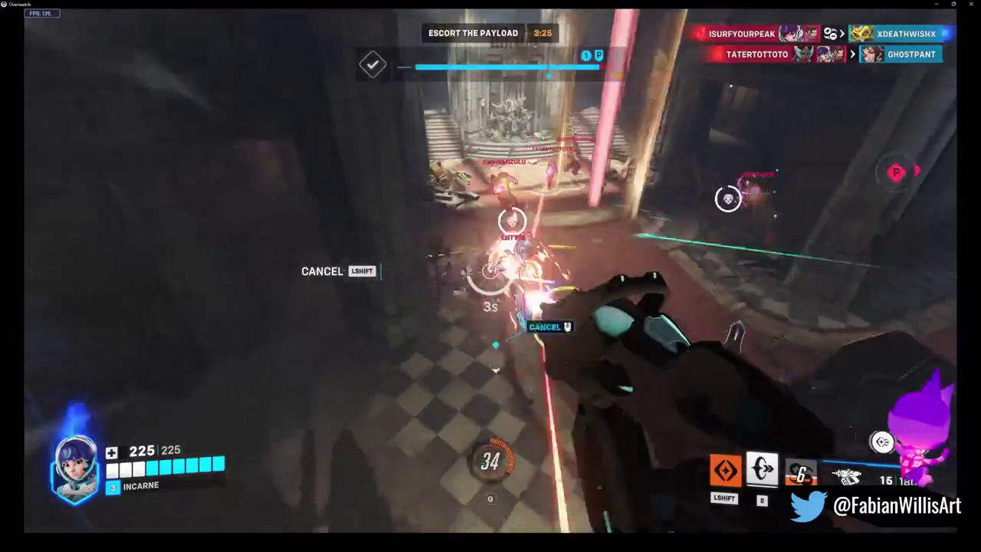
key("e")
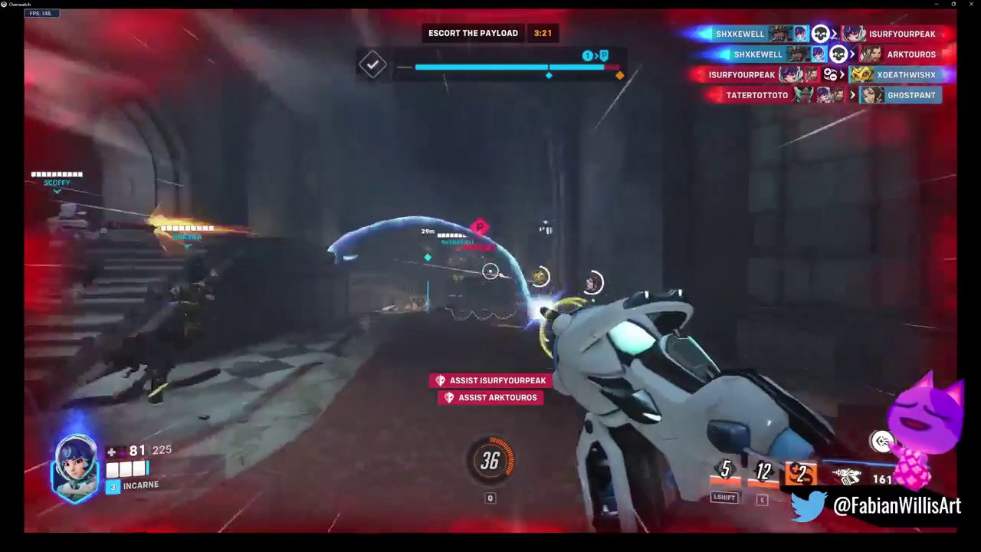
Fire on enemies by the teal-lit gate and deploy another speed-boost ring
left_click(489, 271)
left_click(490, 270)
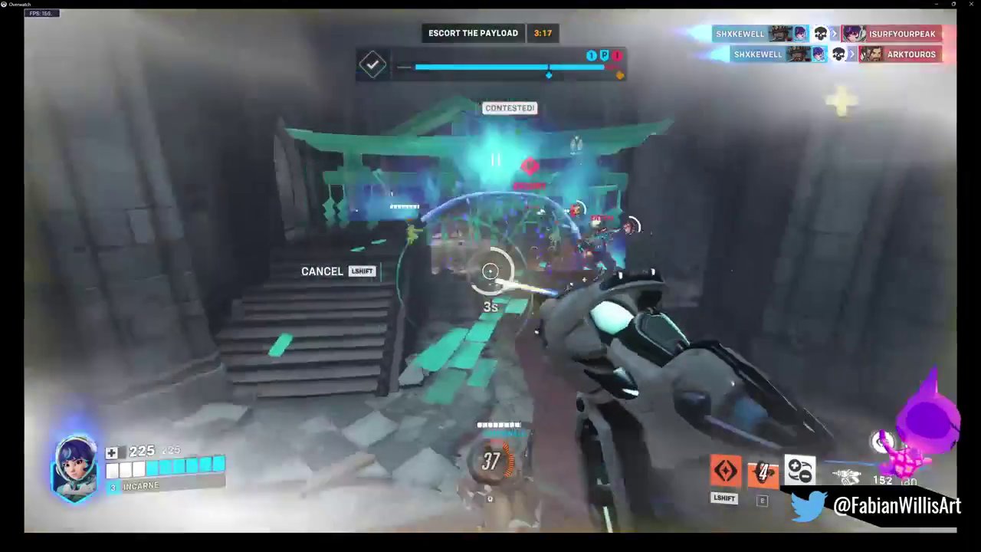
left_click(490, 271)
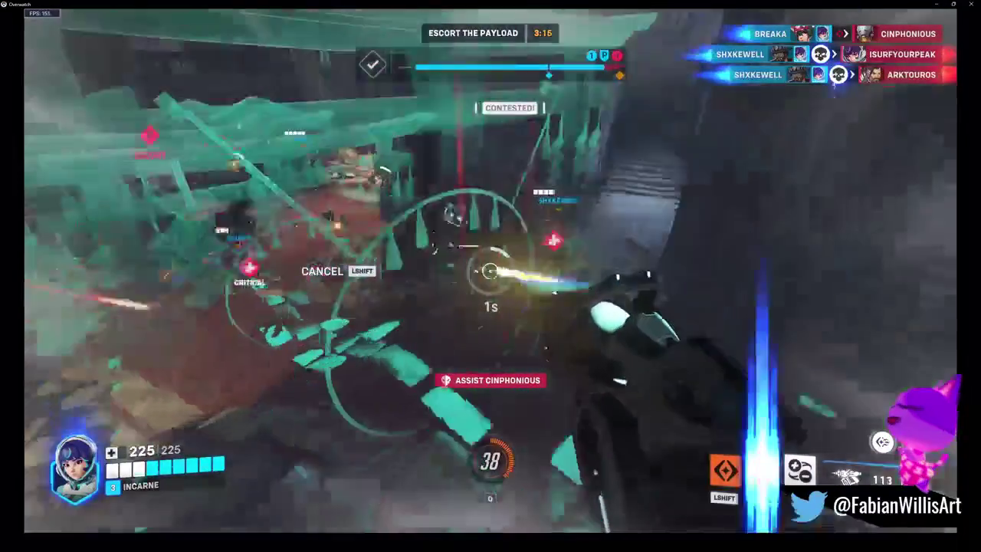
key("e")
left_click(490, 270)
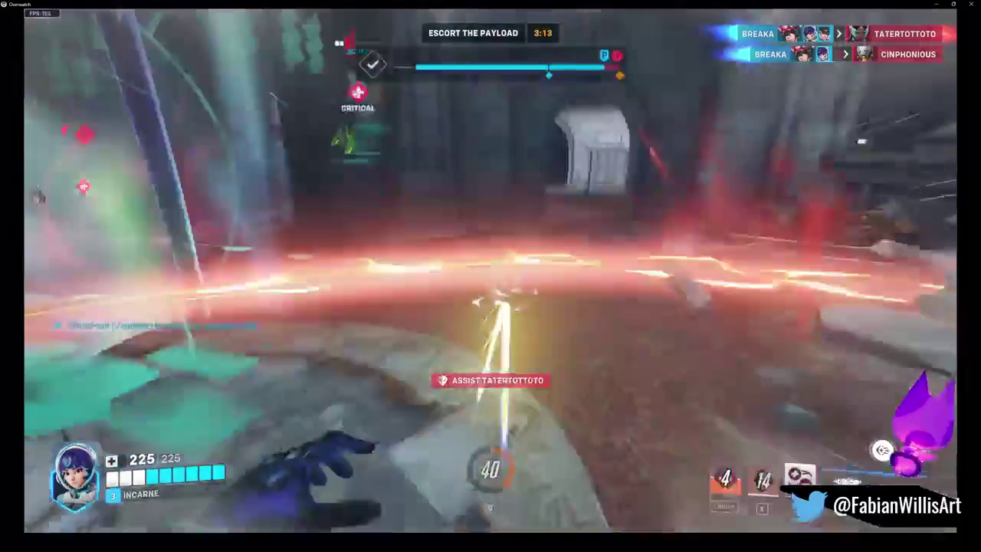
Lock on and fire torpedoes, then keep shooting down the darker corridor to the left
right_click(489, 270)
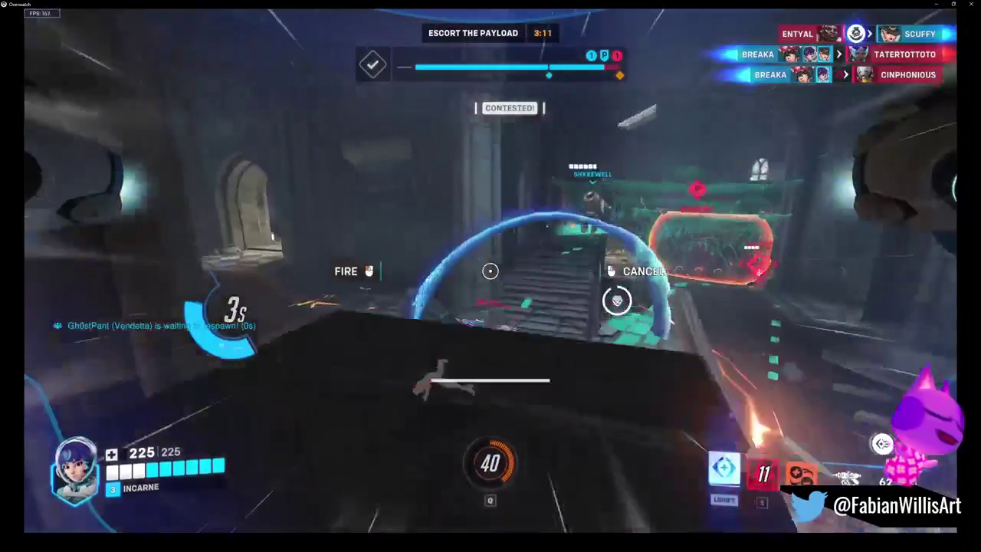
left_click(490, 270)
left_click(490, 270)
right_click(489, 271)
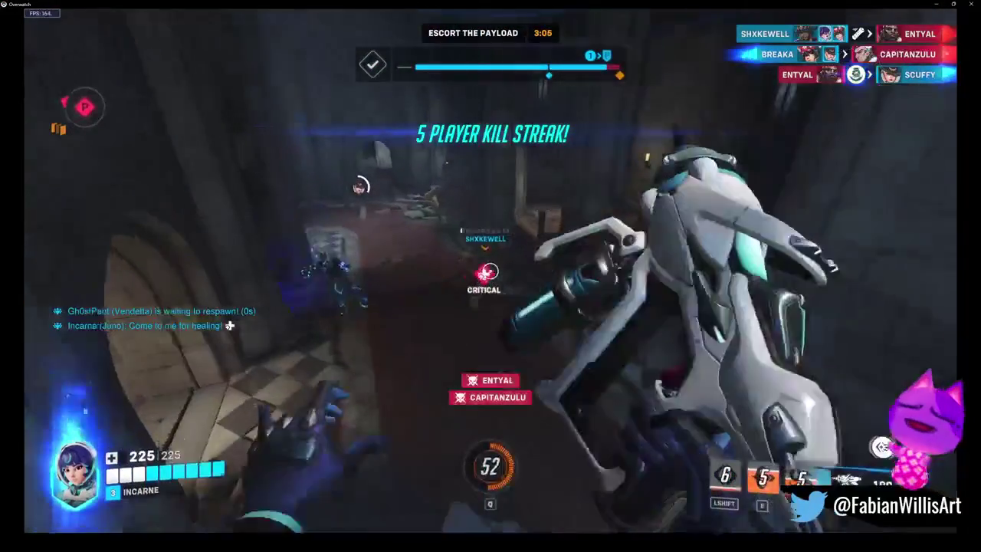
left_click(490, 269)
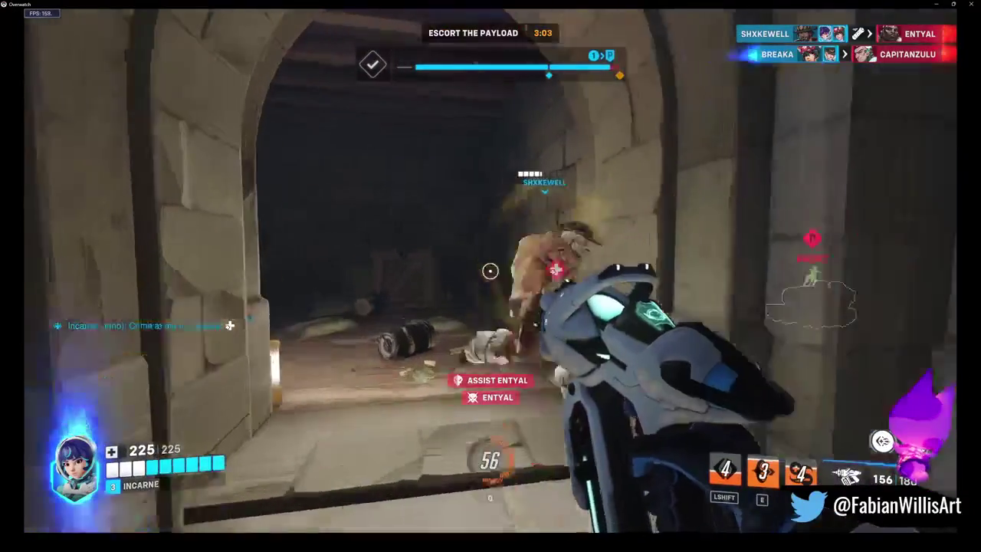
left_click(490, 269)
left_click(490, 269)
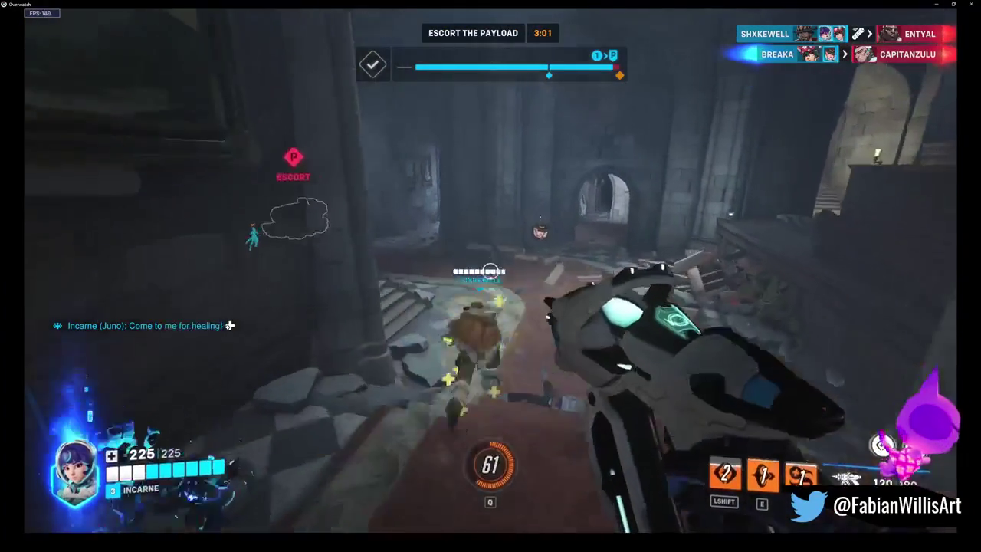
Launch torpedoes into the payload fight, reload, and glide in shooting at the enemy barrier
right_click(490, 270)
key("e")
key("r")
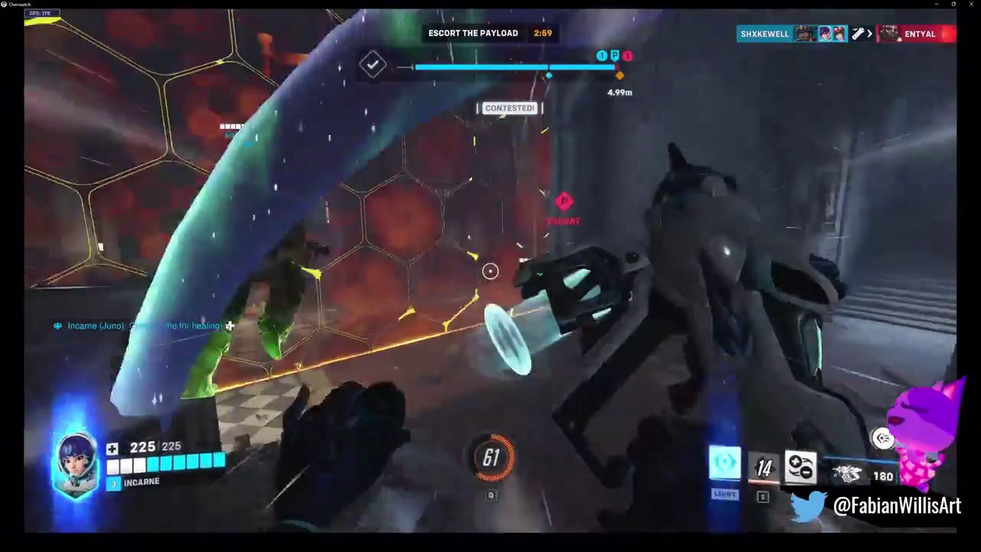
key("shift")
left_click(491, 271)
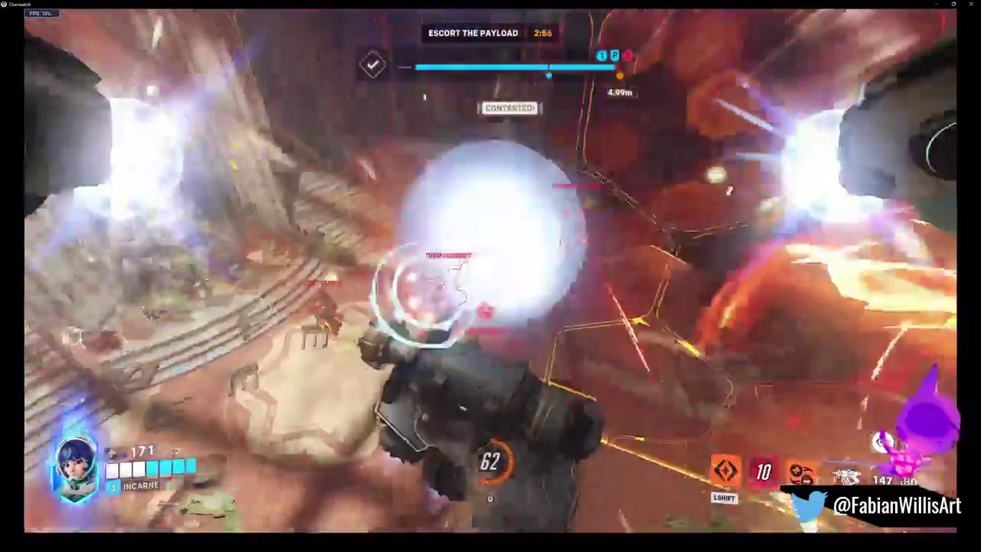
left_click(490, 271)
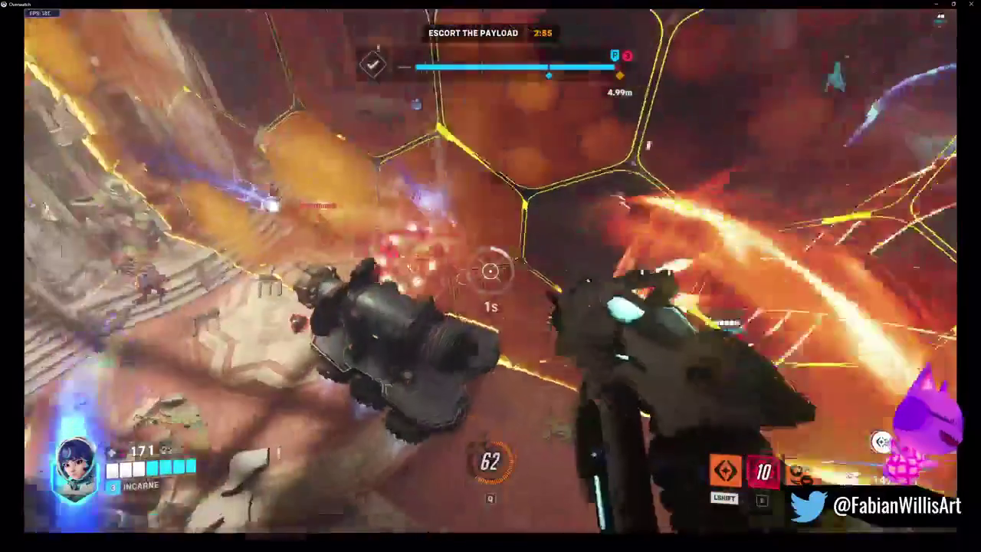
left_click(491, 270)
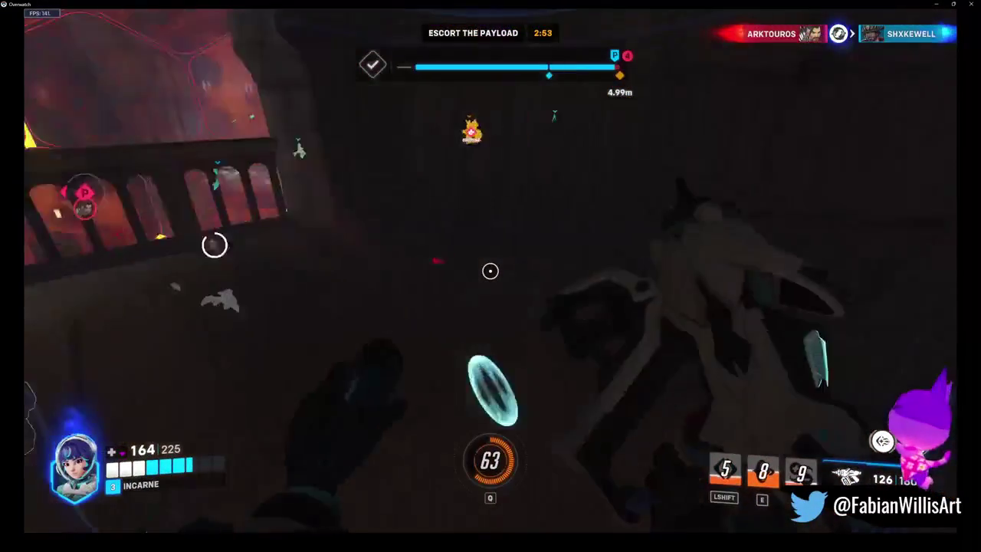
key("r")
Retreat into the hallway to recover health, then head back and place a speed ring
key("w")
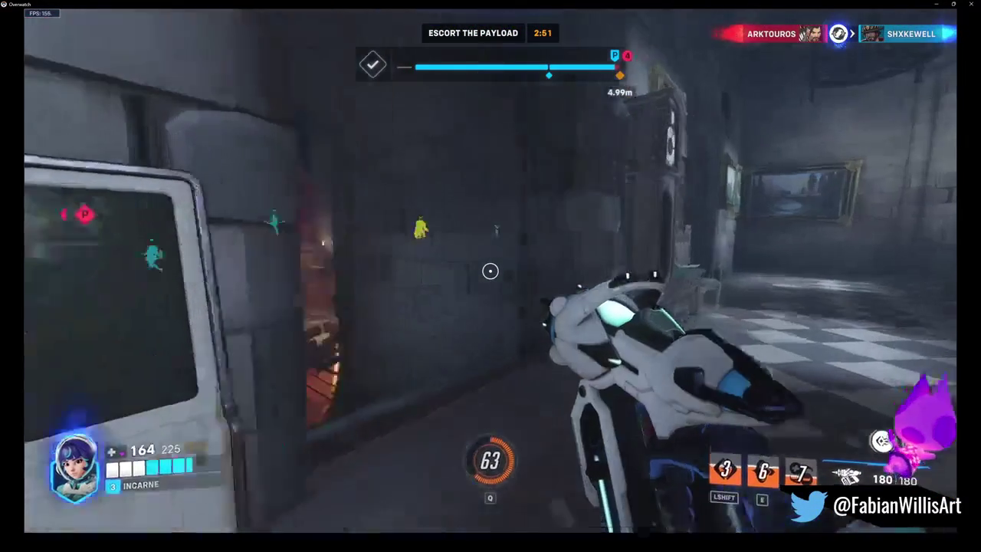
key("w")
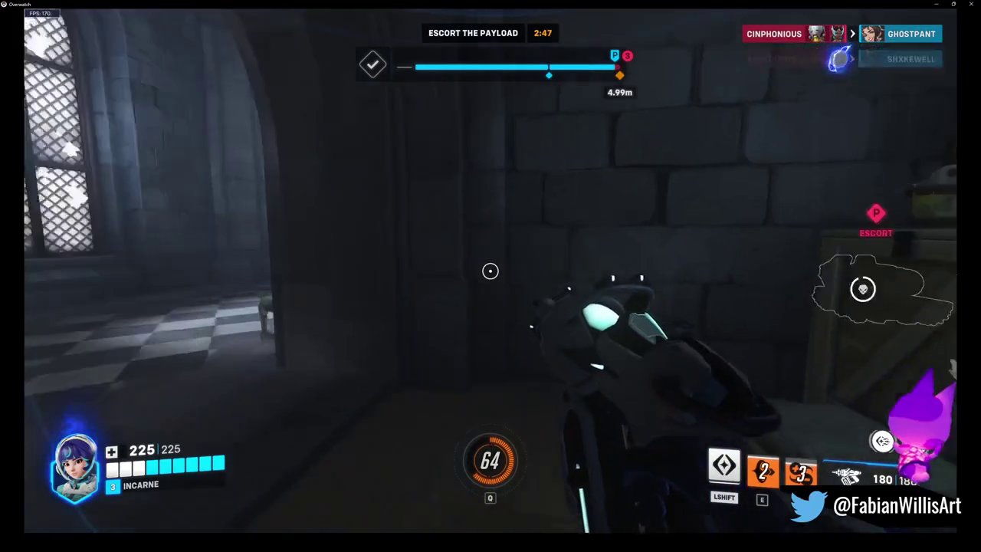
key("w")
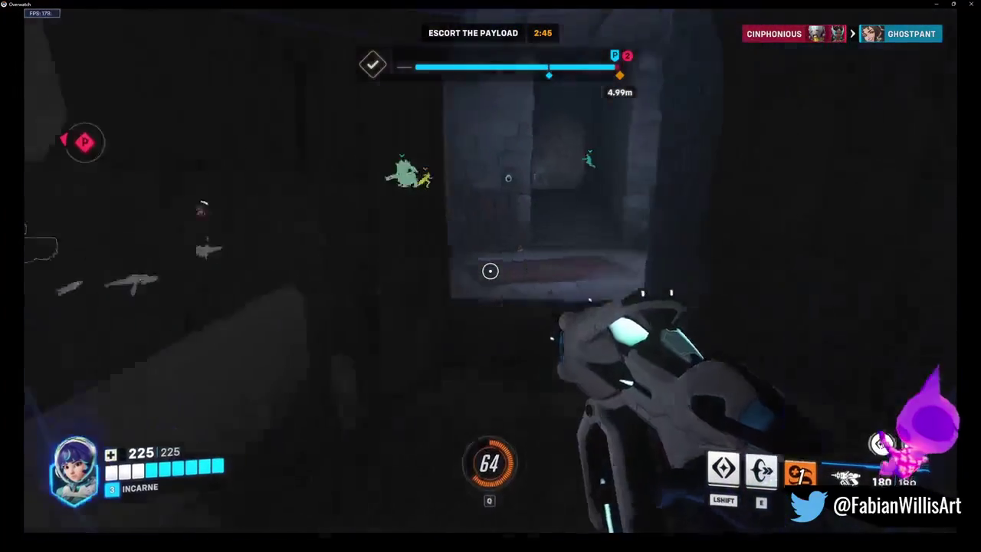
key("e")
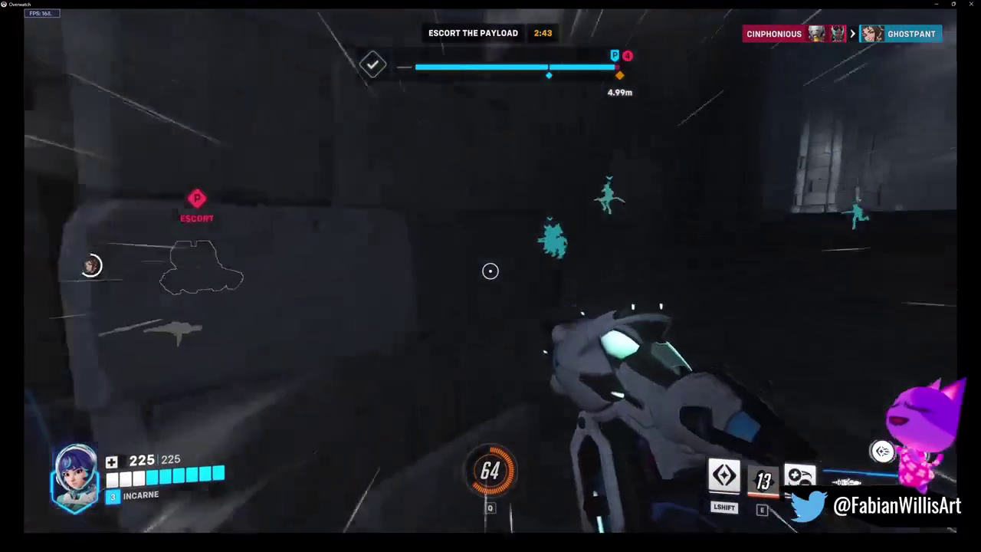
key("w")
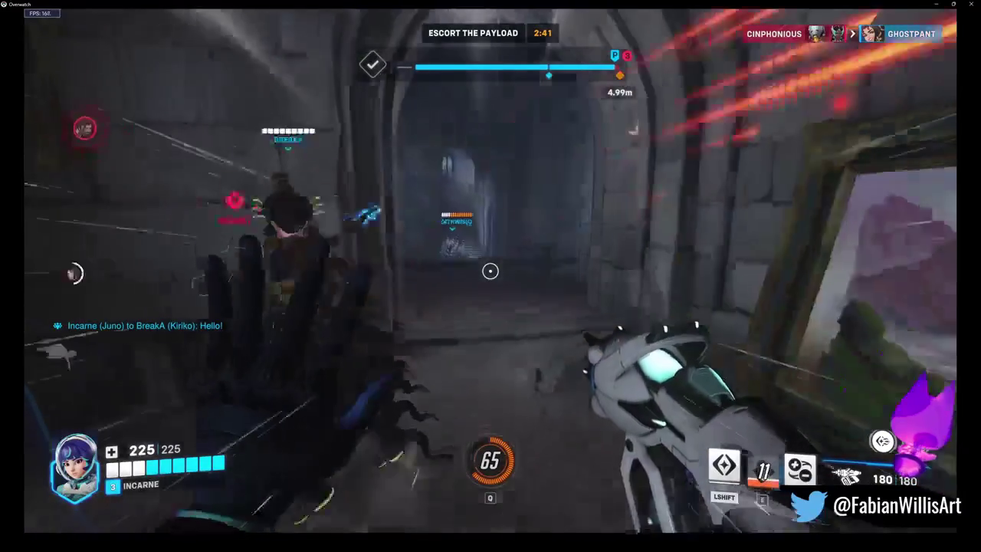
Shoot down the hallway and fire two torpedo volleys at the payload defenders
left_click(490, 271)
left_click(490, 270)
left_click(490, 270)
right_click(490, 271)
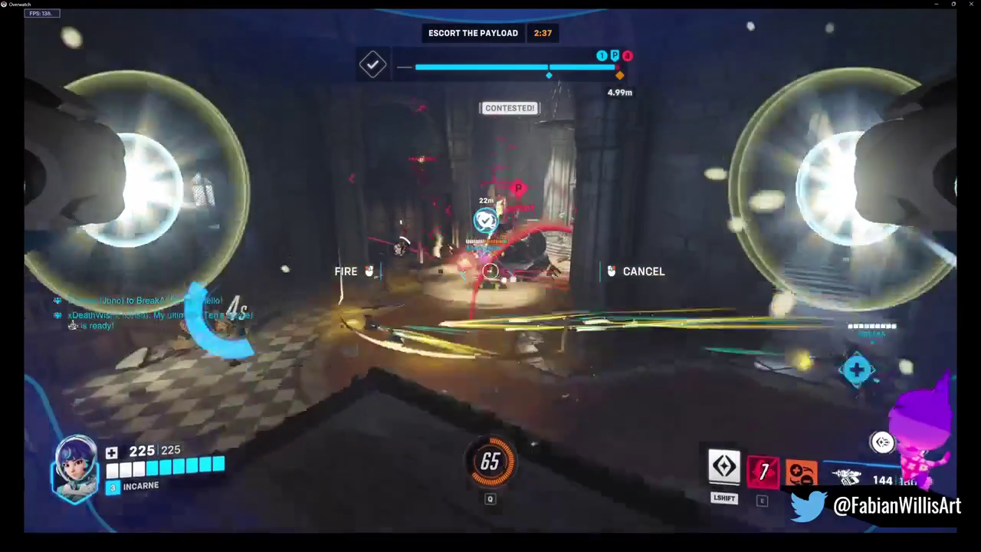
left_click(490, 270)
left_click(490, 271)
right_click(490, 271)
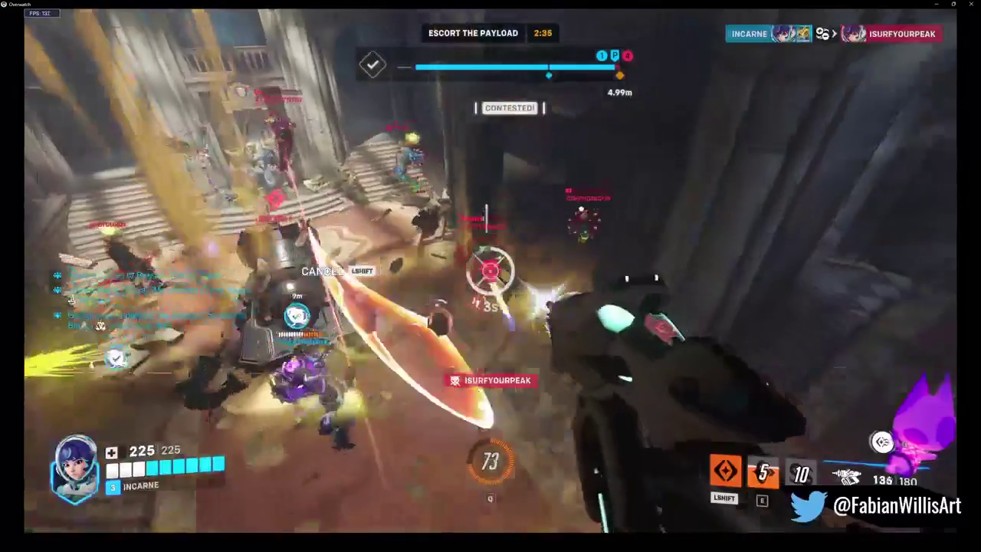
Keep firing across the payload room, then boost in and empty the remaining ammo
left_click(490, 271)
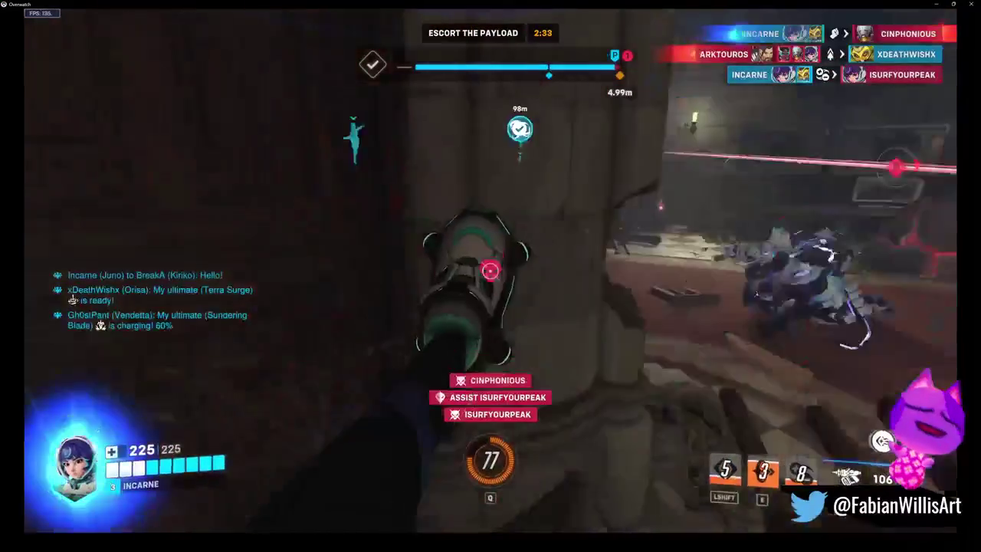
left_click(490, 270)
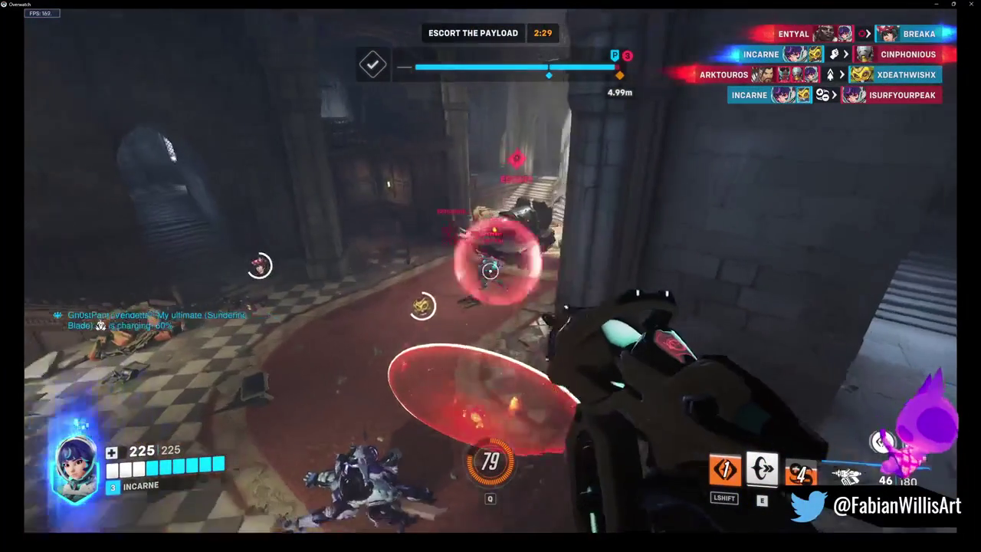
left_click(491, 270)
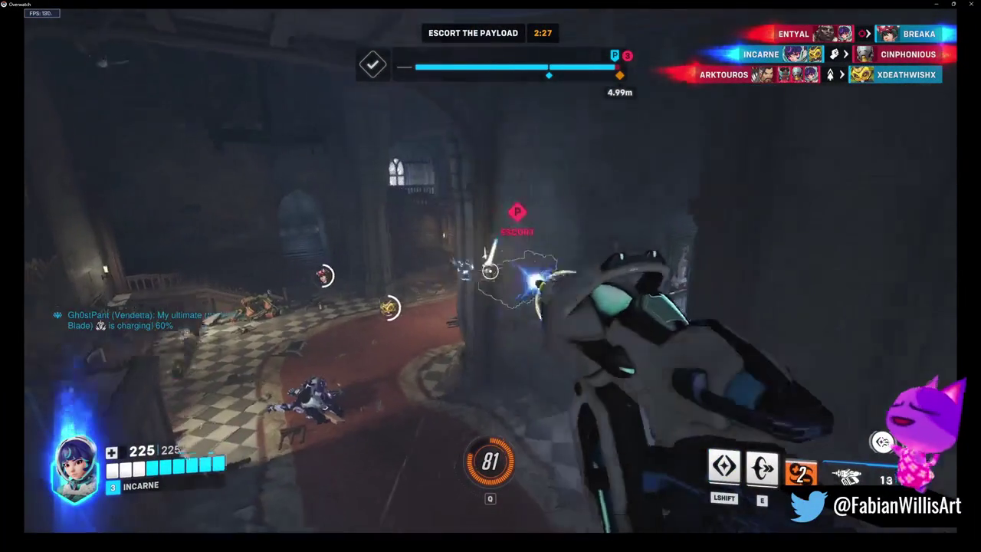
key("shift")
left_click(490, 270)
Release locked torpedoes, fire toward the payload while pulling back, and place another speed ring
right_click(490, 271)
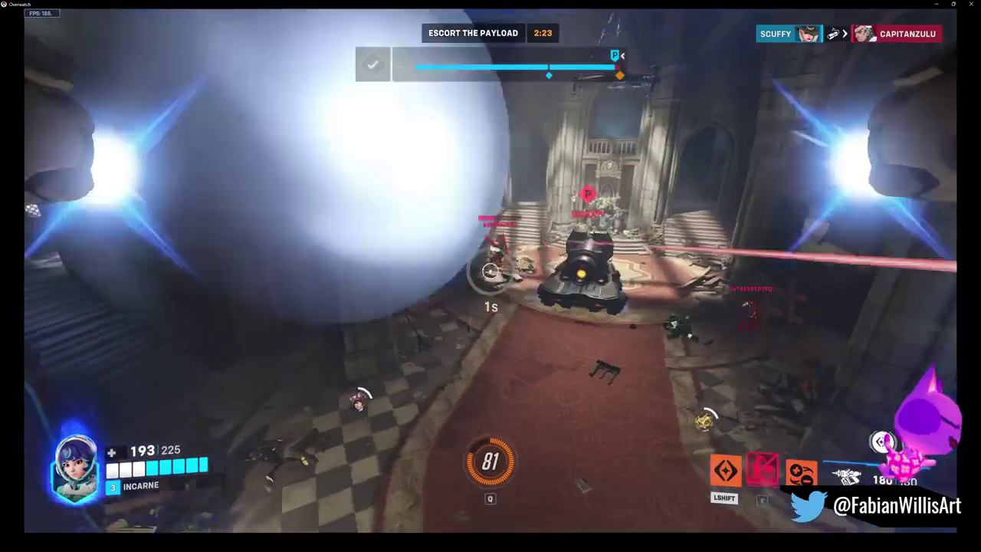
left_click(490, 271)
left_click(490, 271)
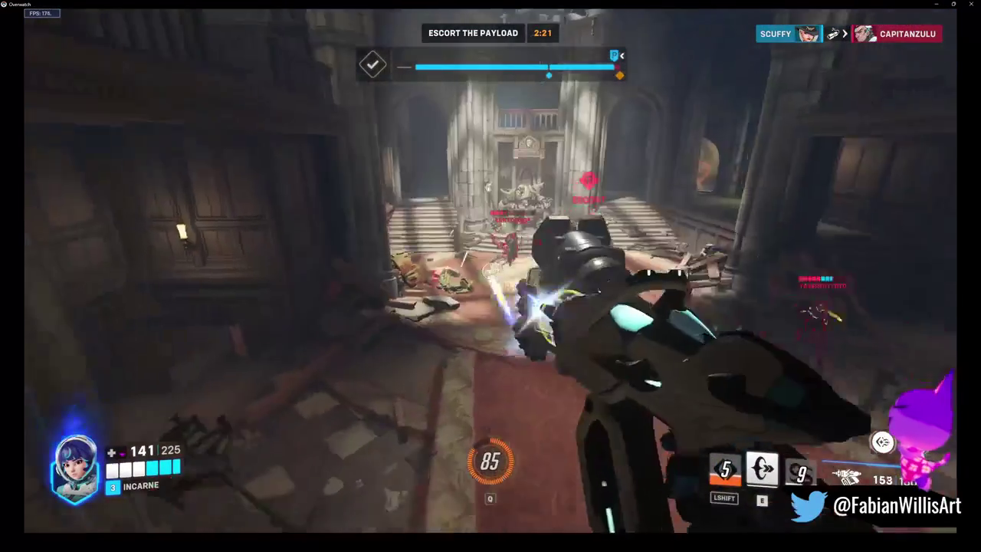
left_click(490, 270)
key("e")
left_click(490, 270)
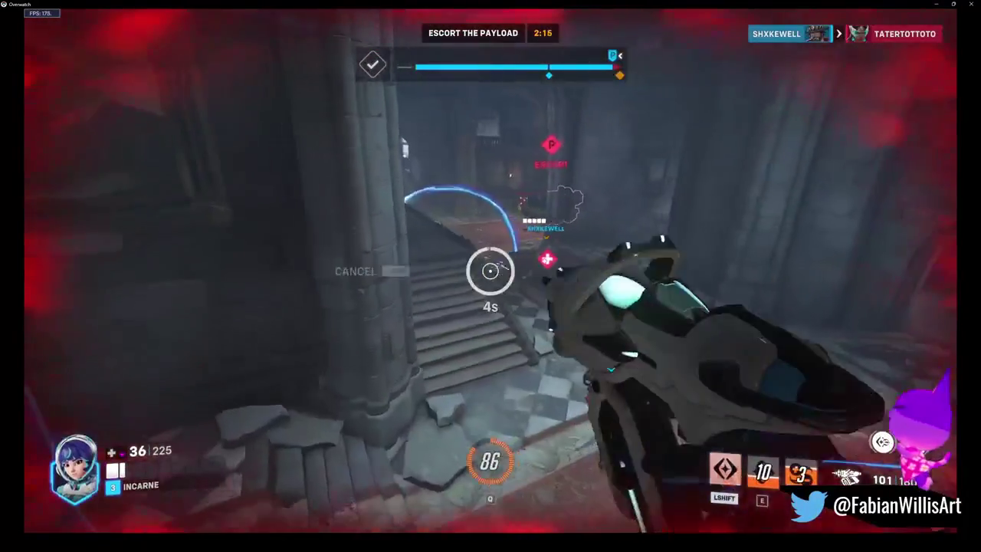
Fire at enemies in the staircase room, releasing the locked torpedoes and resuming after reloading
left_click(490, 271)
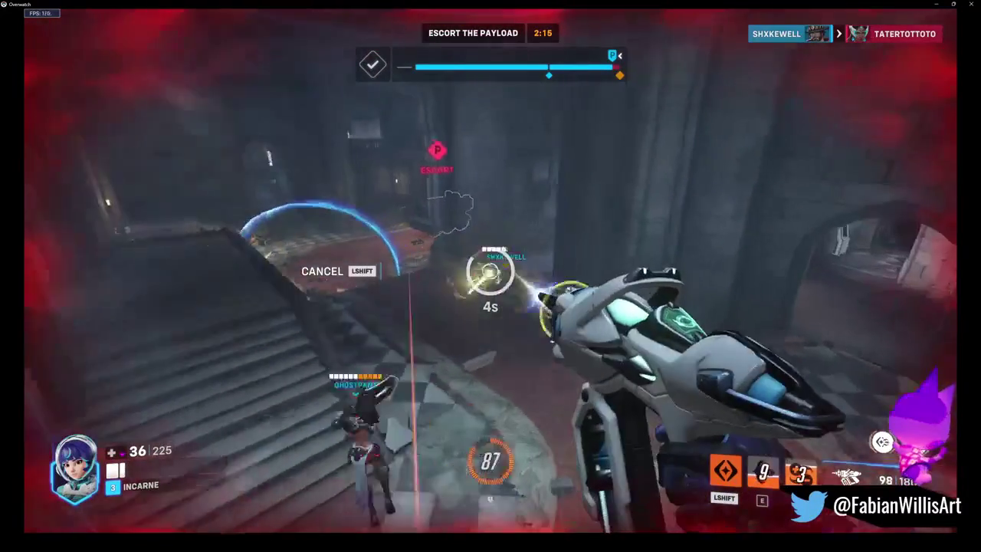
left_click(491, 270)
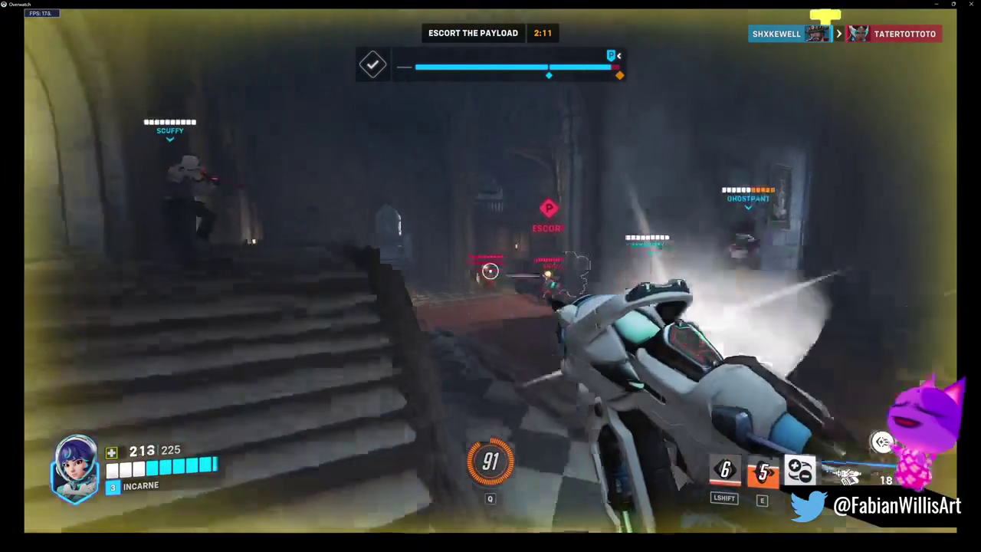
left_click(491, 270)
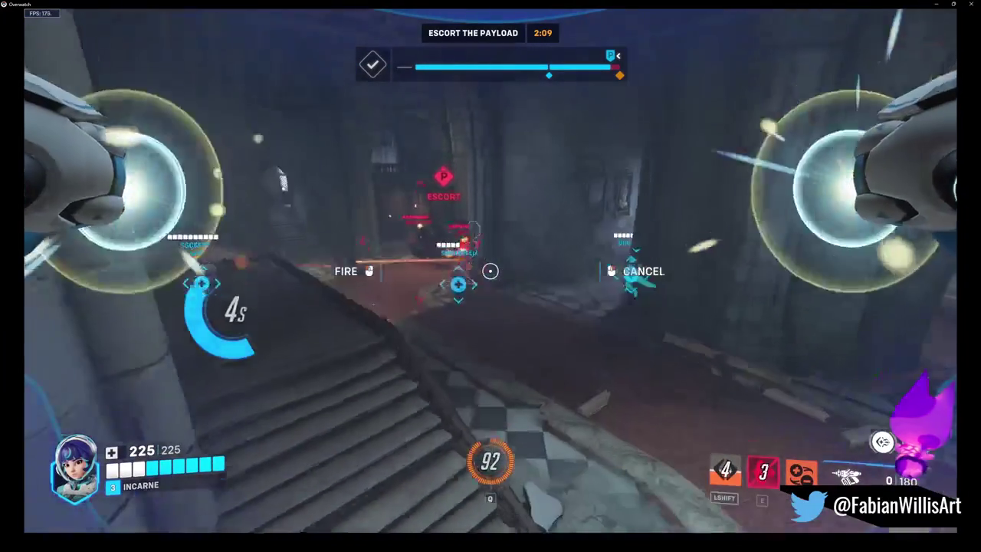
left_click(490, 271)
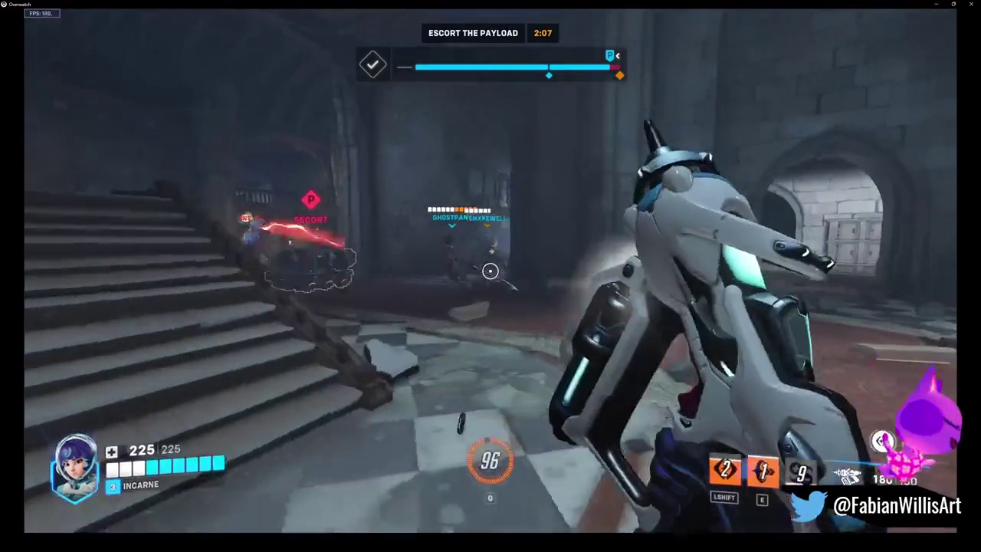
left_click(490, 270)
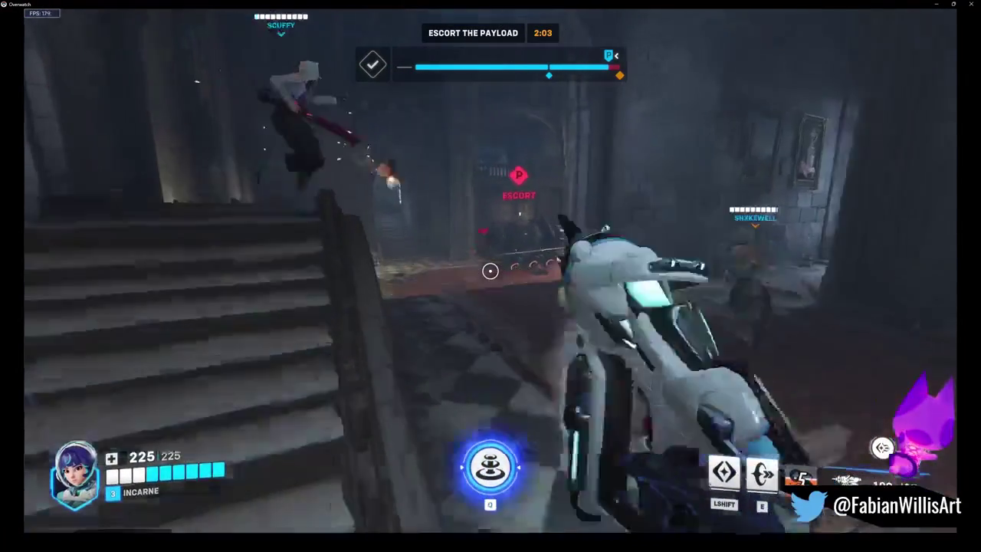
left_click(491, 270)
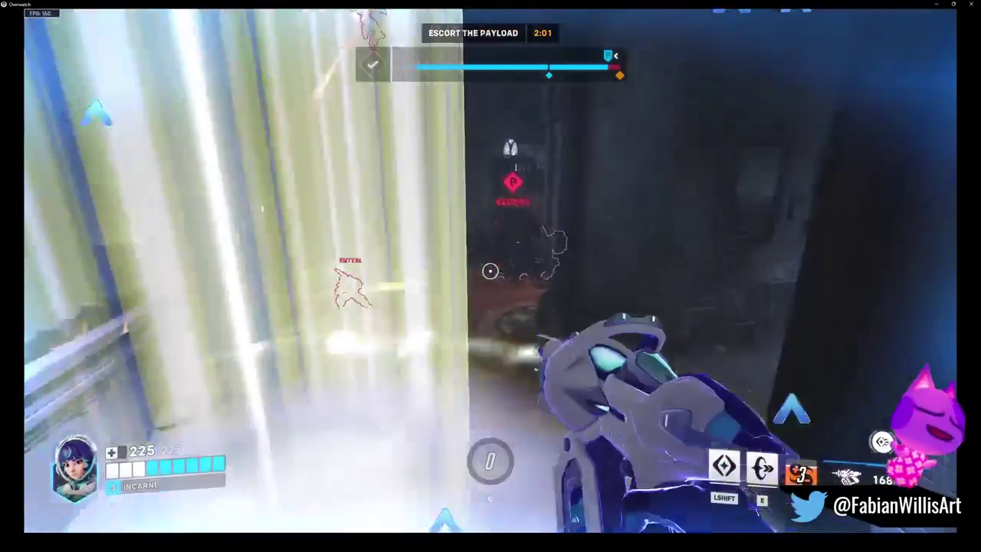
Boost down the corridor, fire torpedoes, and shoot enemies by the stairs and the payload
key("shift")
left_click(491, 270)
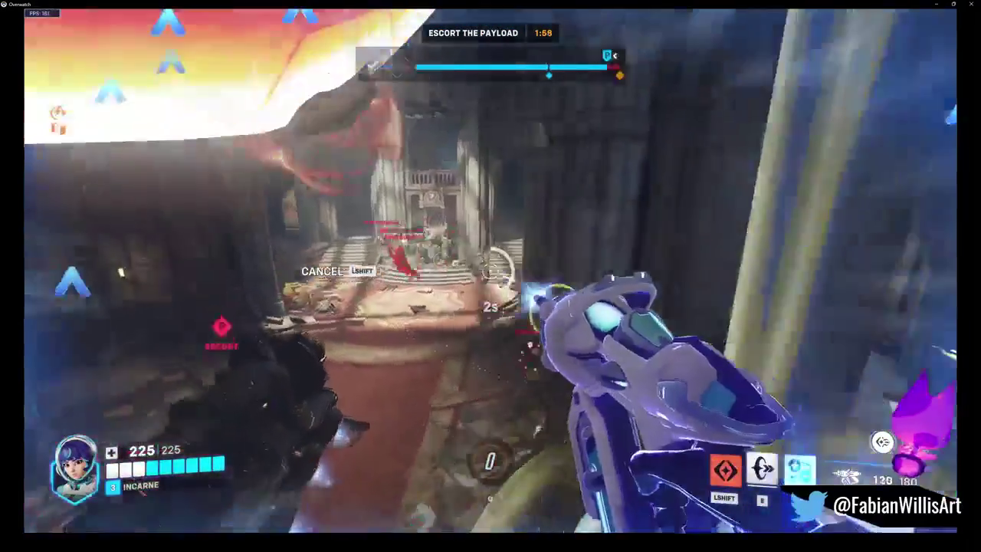
right_click(490, 270)
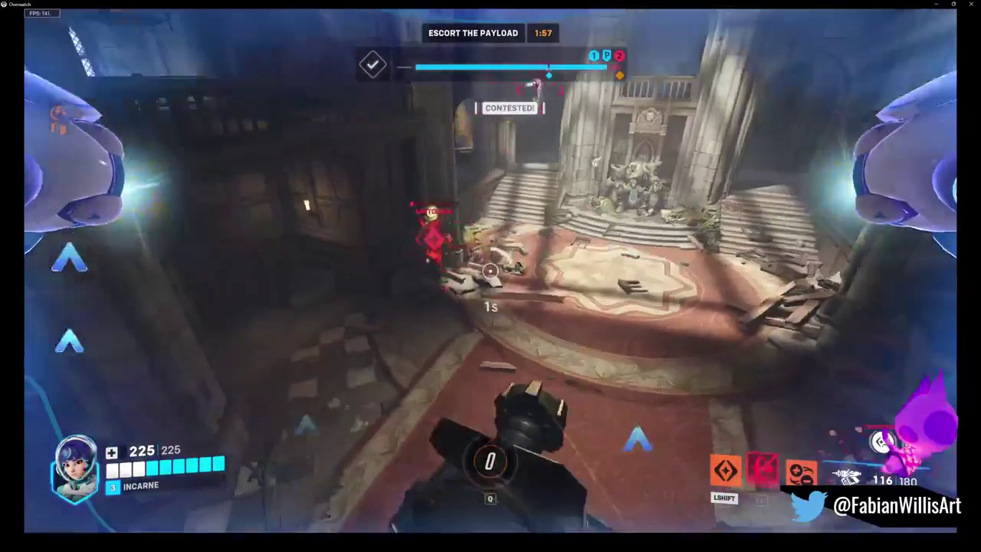
left_click(490, 271)
left_click(490, 270)
left_click(491, 270)
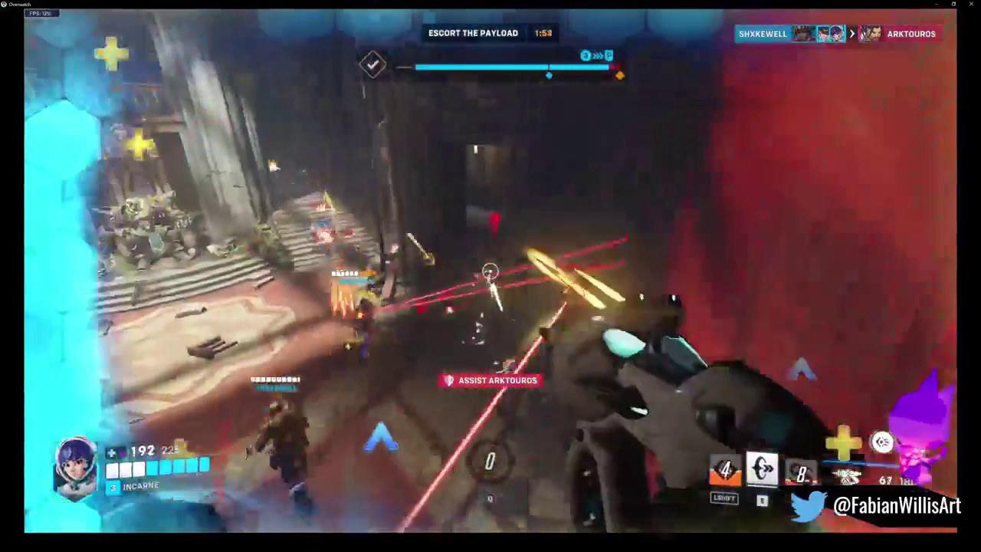
left_click(490, 271)
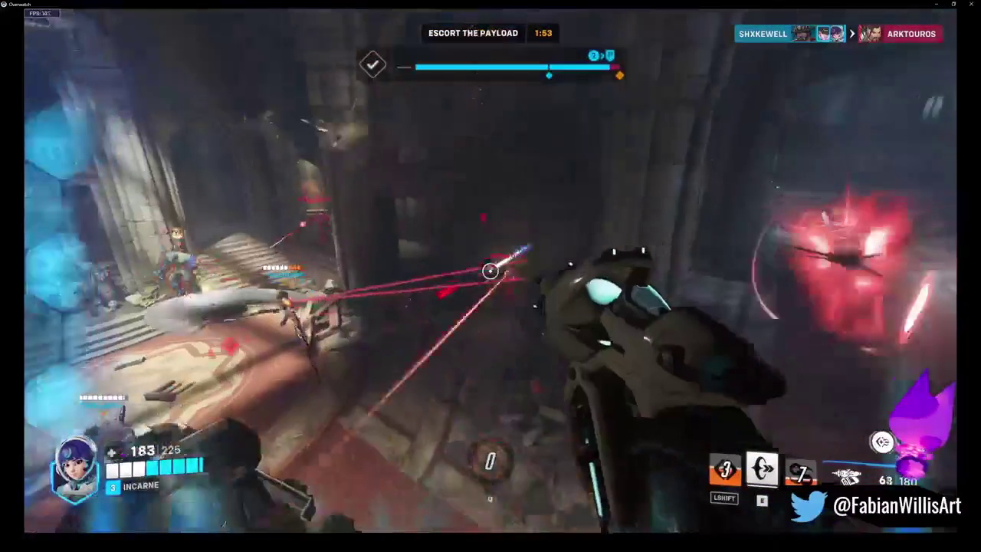
left_click(490, 270)
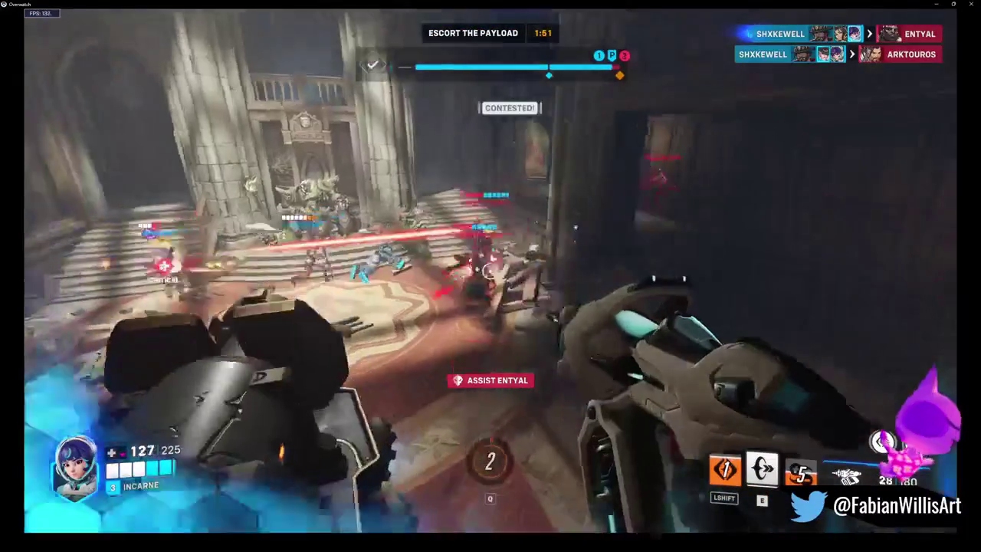
key("shift")
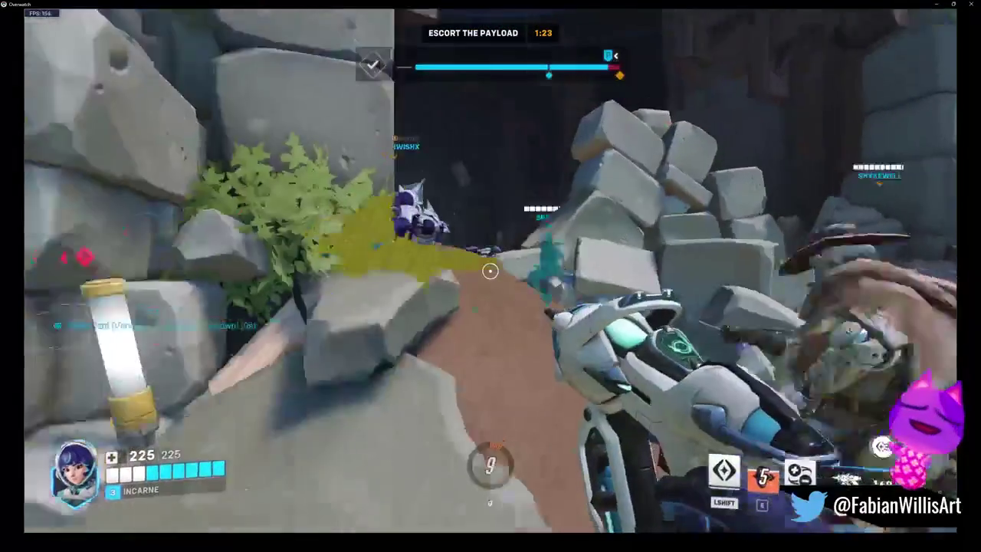
Glide toward the enemies, fire to protect a teammate, and launch homing torpedoes
key("shift")
left_click(490, 271)
left_click(491, 276)
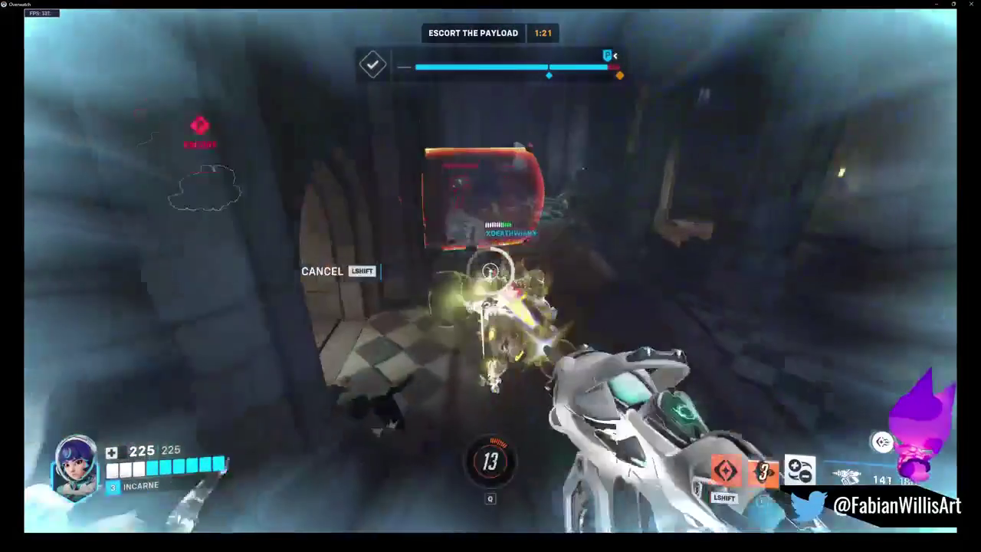
left_click(490, 276)
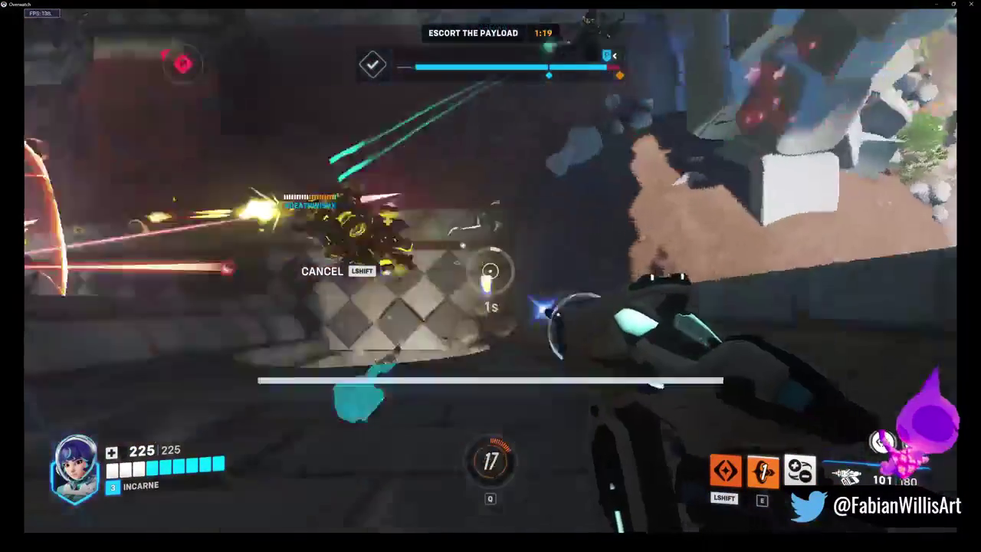
key("e")
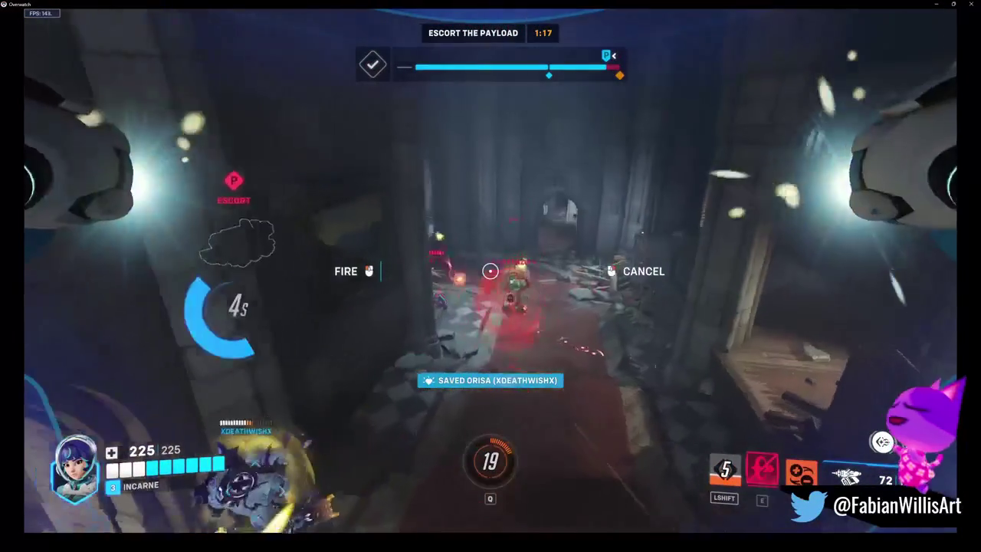
left_click(490, 271)
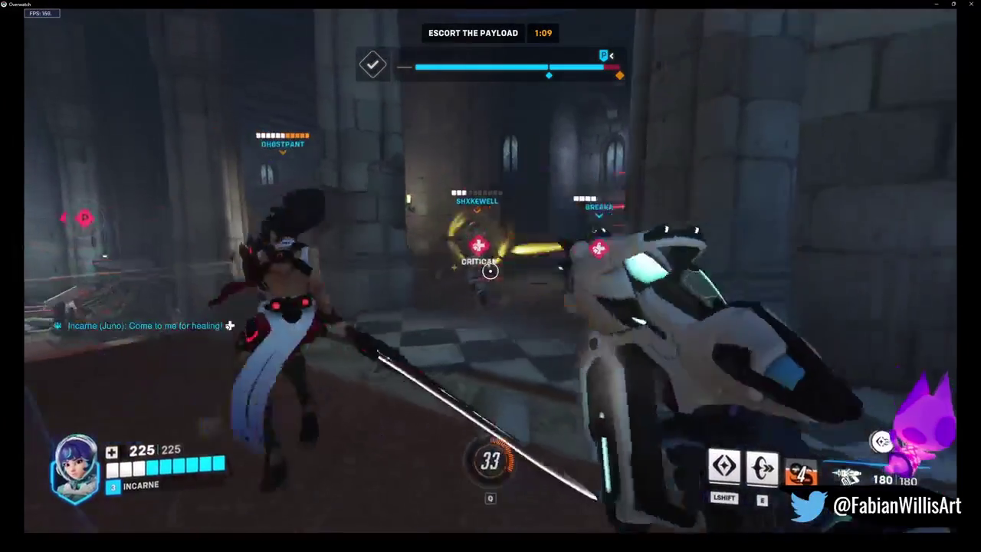
Glide ahead, fire at enemies through the stone archway, and reload
key("shift")
left_click(490, 270)
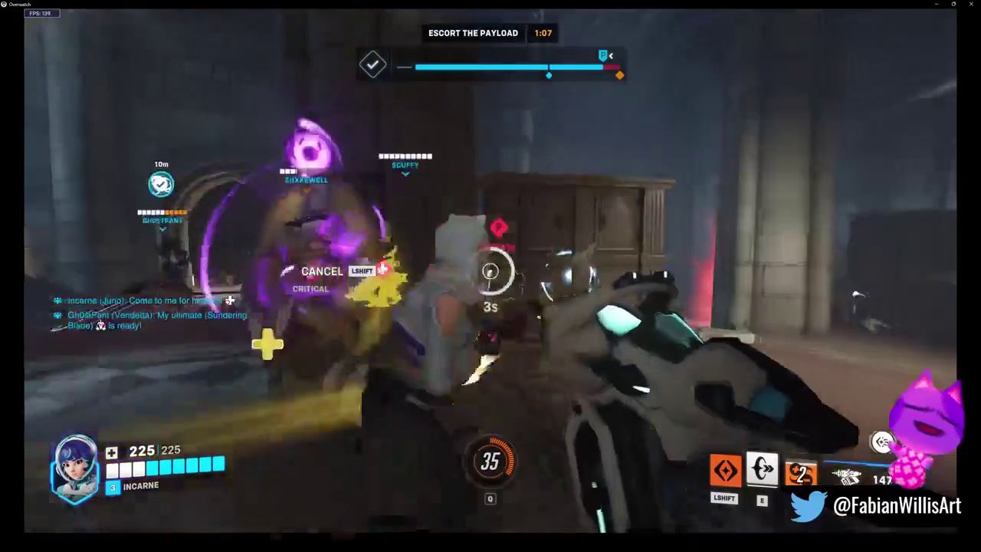
left_click(490, 271)
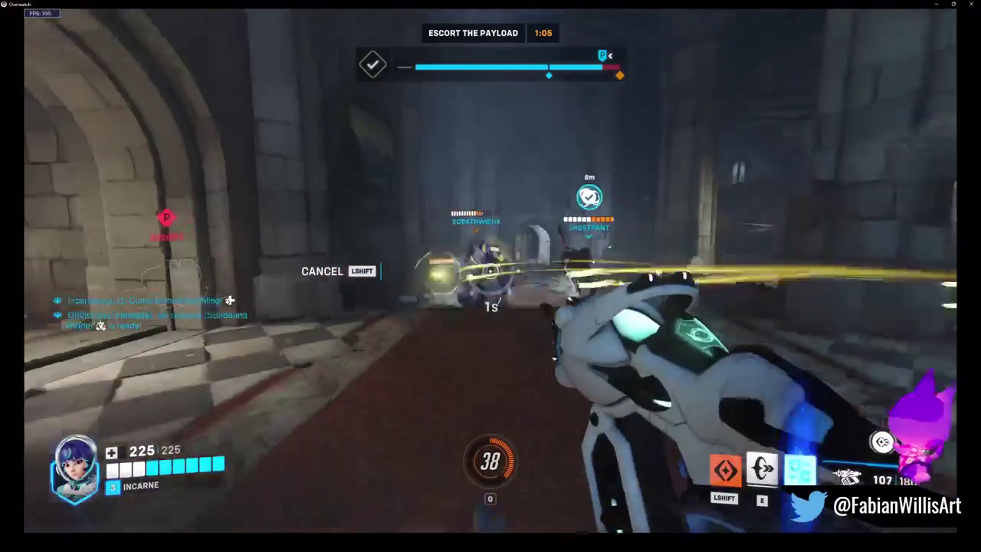
left_click(490, 270)
key("r")
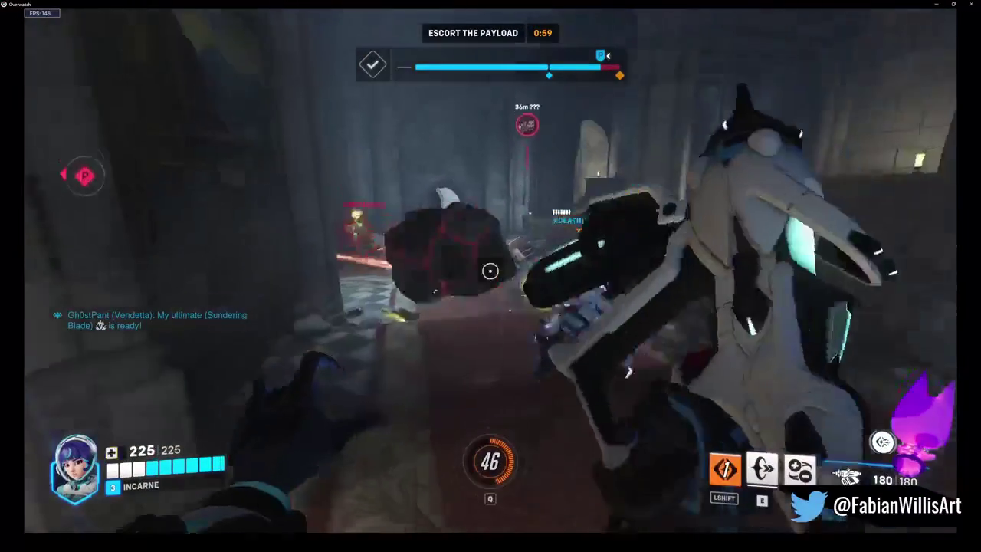
Cast the speed ring, glide along the corridor firing, launch healing torpedoes, and reload
key("e")
left_click(490, 270)
key("shift")
left_click(491, 270)
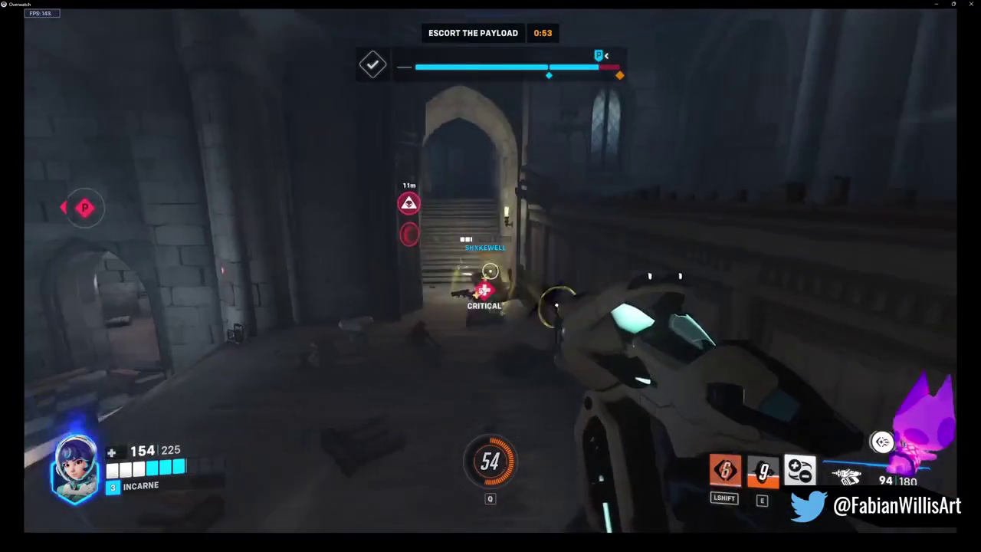
left_click(490, 270)
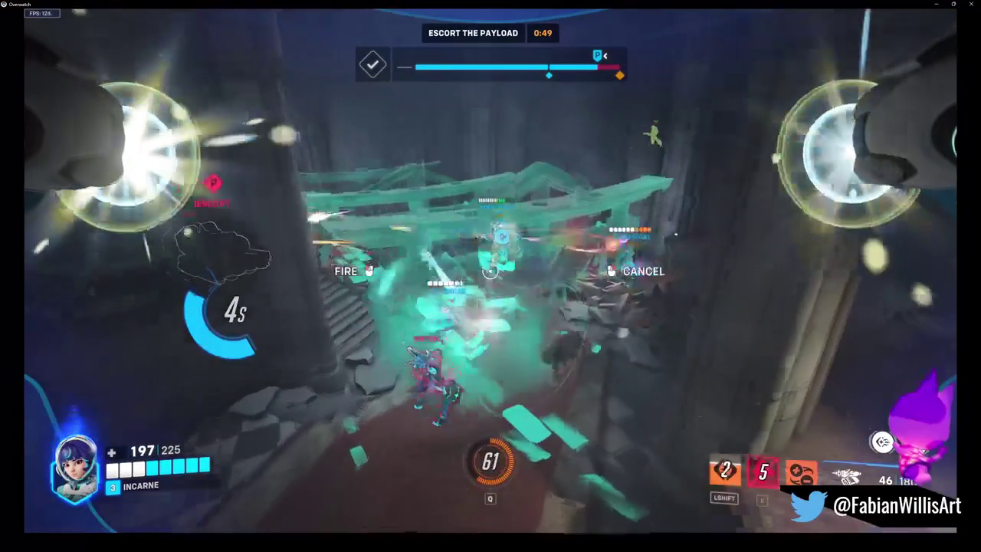
left_click(491, 270)
key("r")
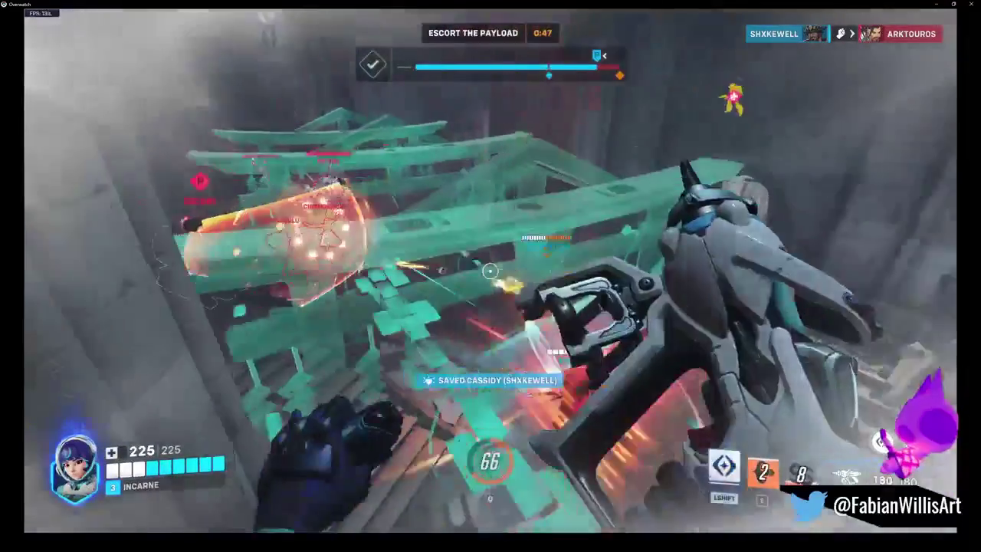
Glide toward the staircase, firing on the contested payload, and launch a torpedo volley
left_click(491, 271)
key("shift")
left_click(490, 270)
left_click(491, 270)
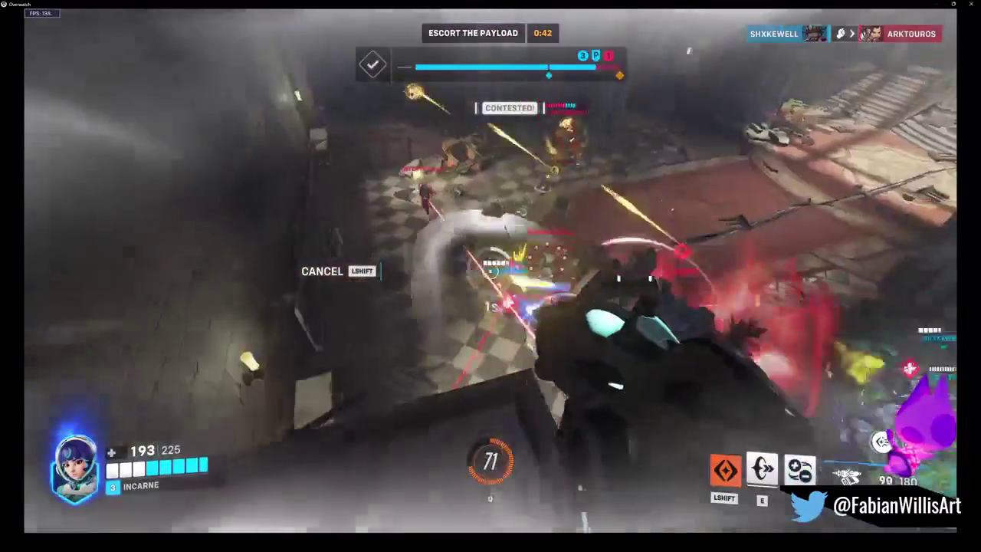
left_click(491, 270)
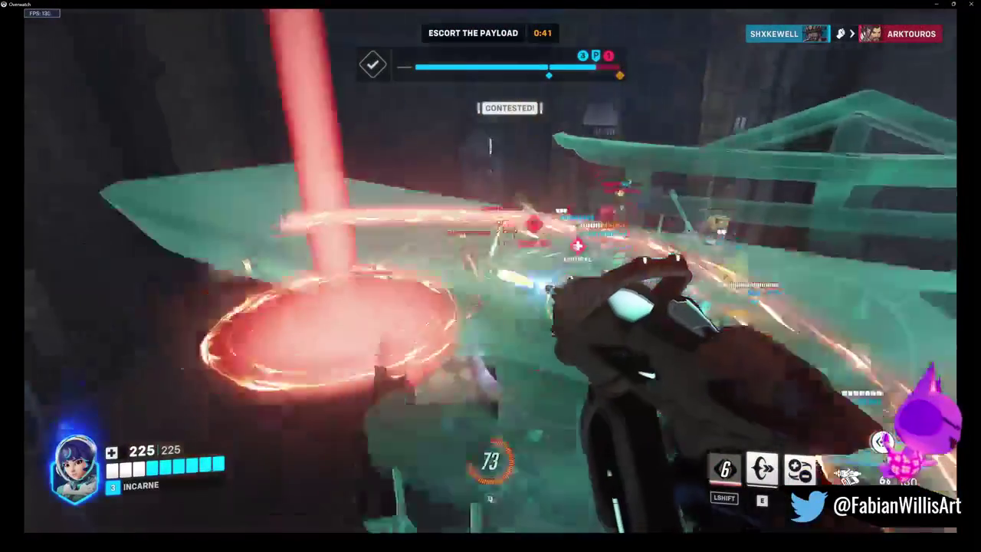
right_click(491, 270)
left_click(490, 270)
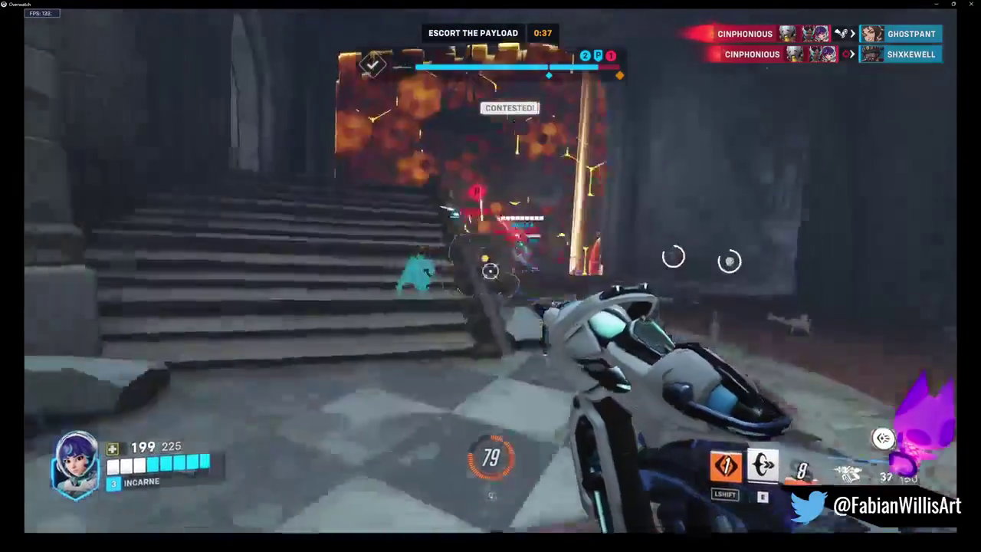
Fire at enemies on the payload and staircase with another torpedo volley, emptying the weapon
left_click(490, 271)
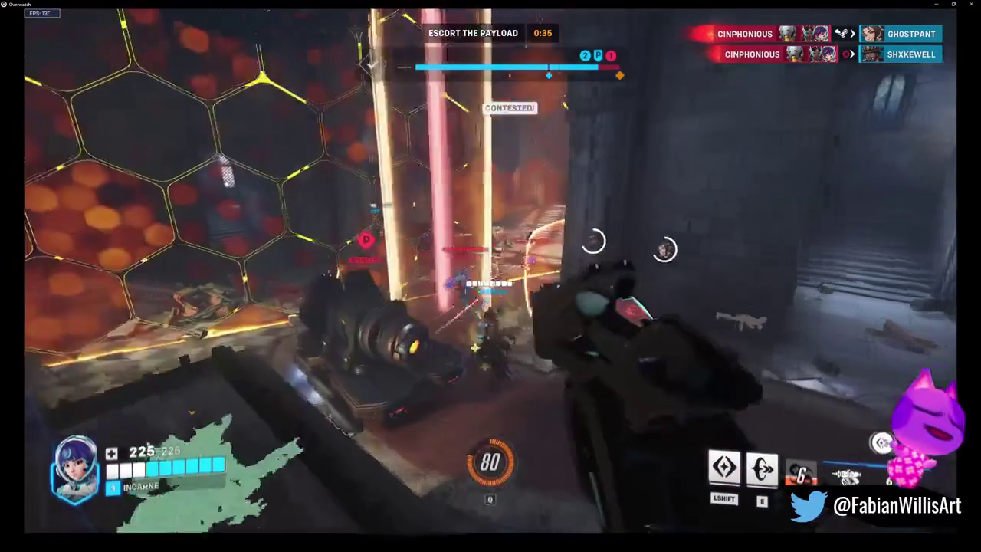
left_click(491, 270)
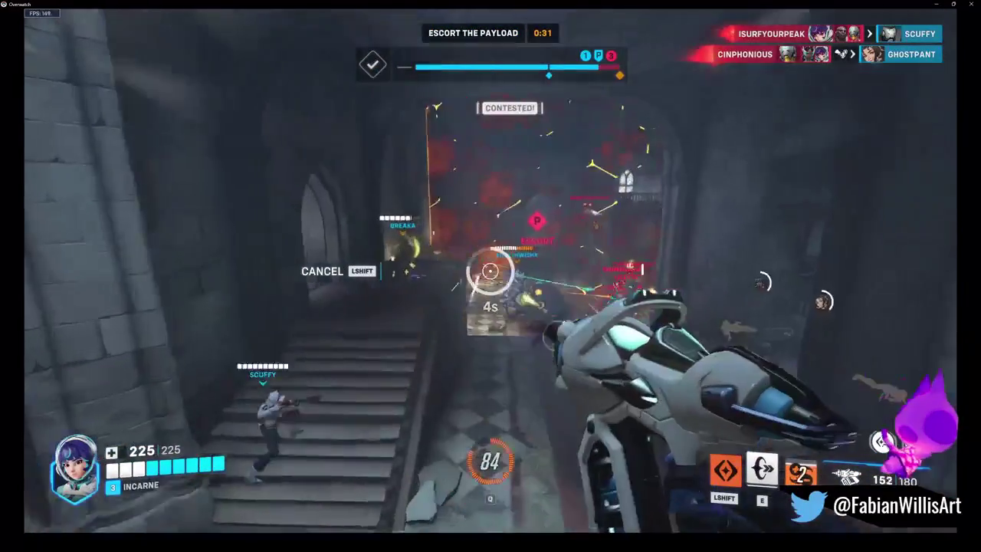
left_click(490, 271)
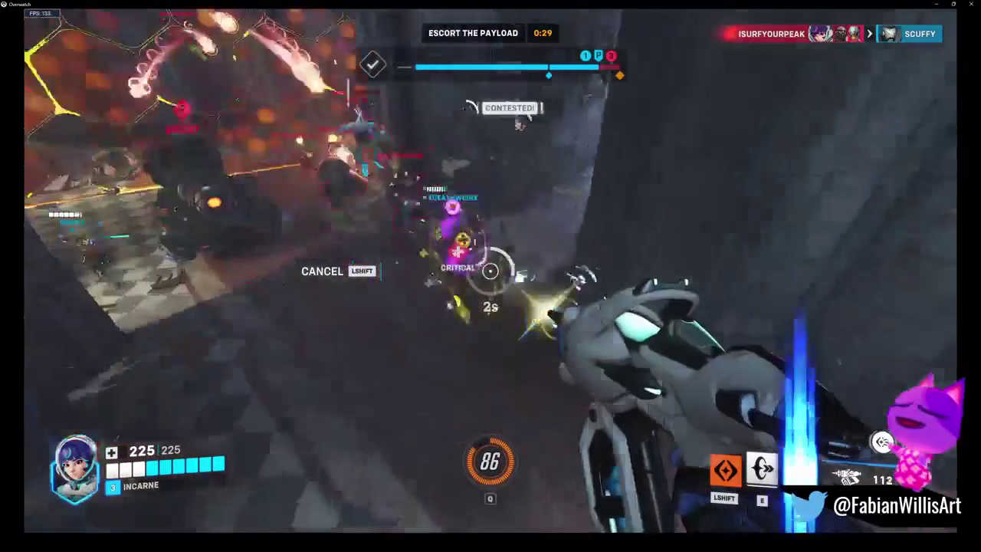
right_click(490, 270)
left_click(490, 270)
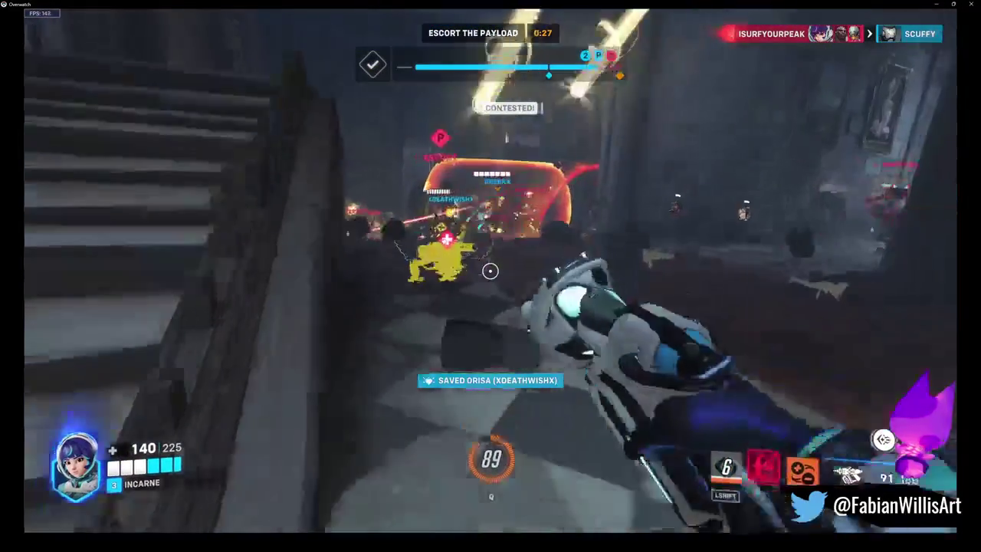
left_click(490, 271)
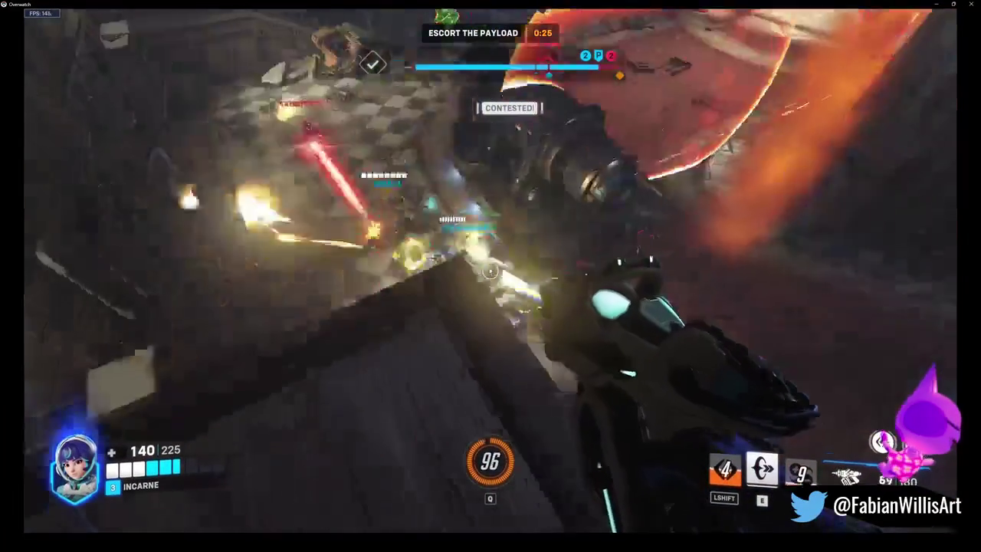
left_click(491, 271)
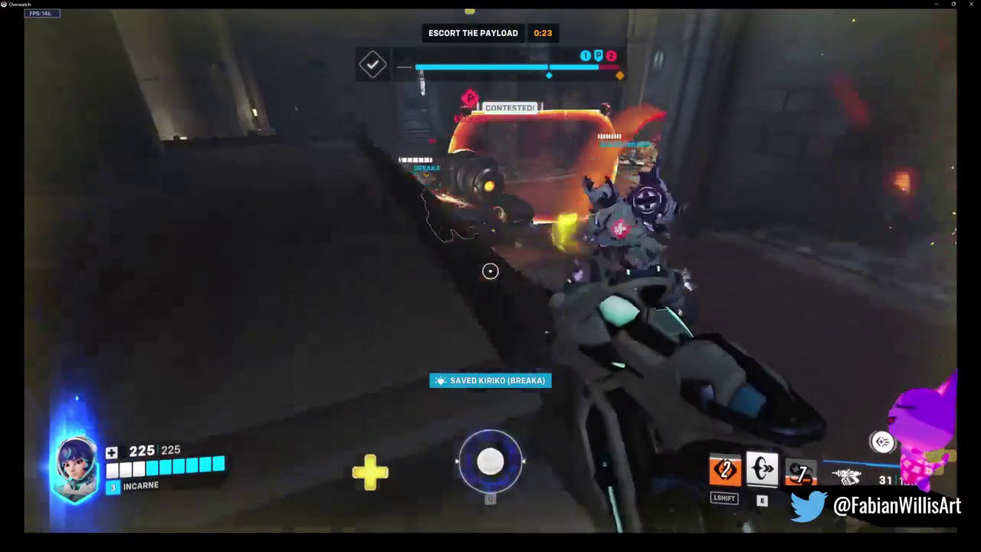
left_click(491, 270)
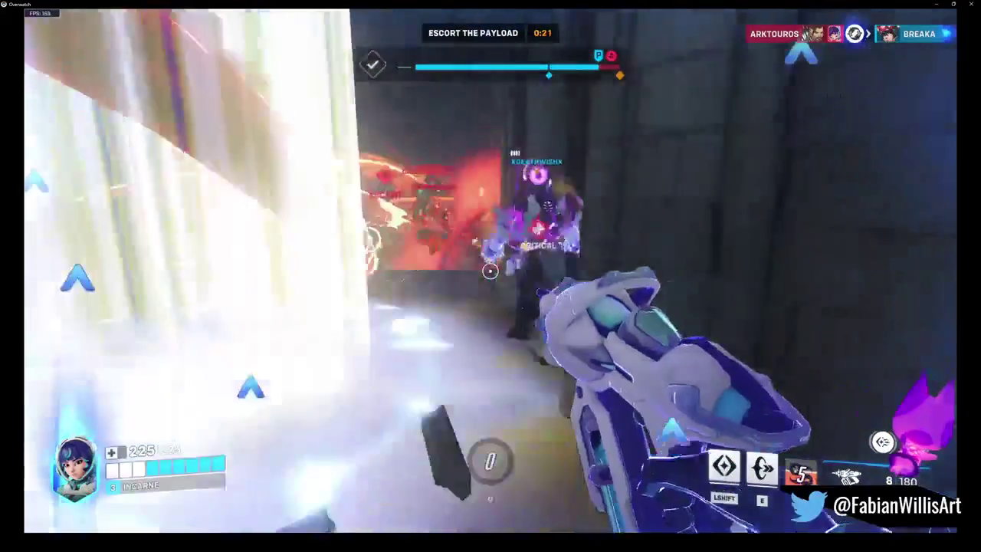
Glide in and launch a final torpedo volley before being eliminated
key("shift")
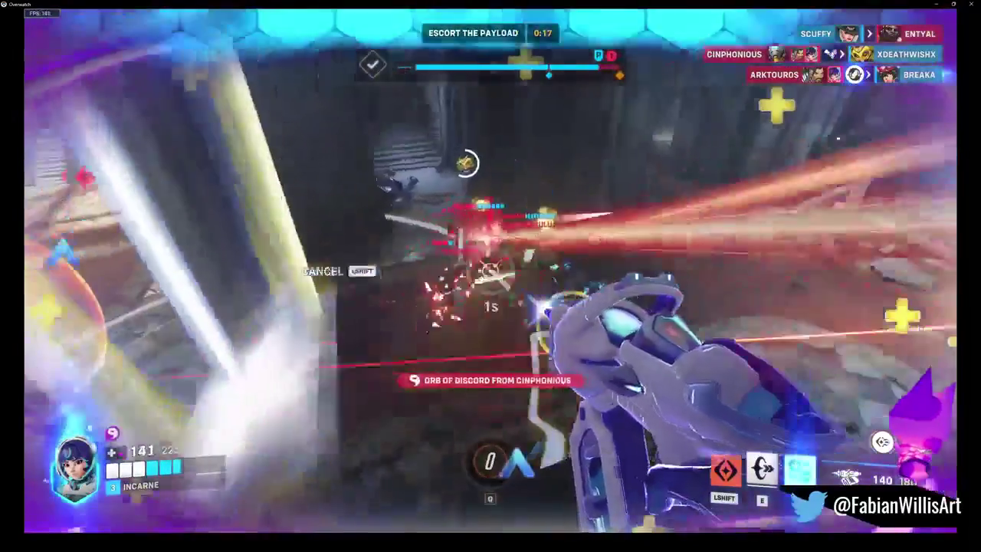
left_click(490, 270)
right_click(490, 271)
left_click(490, 271)
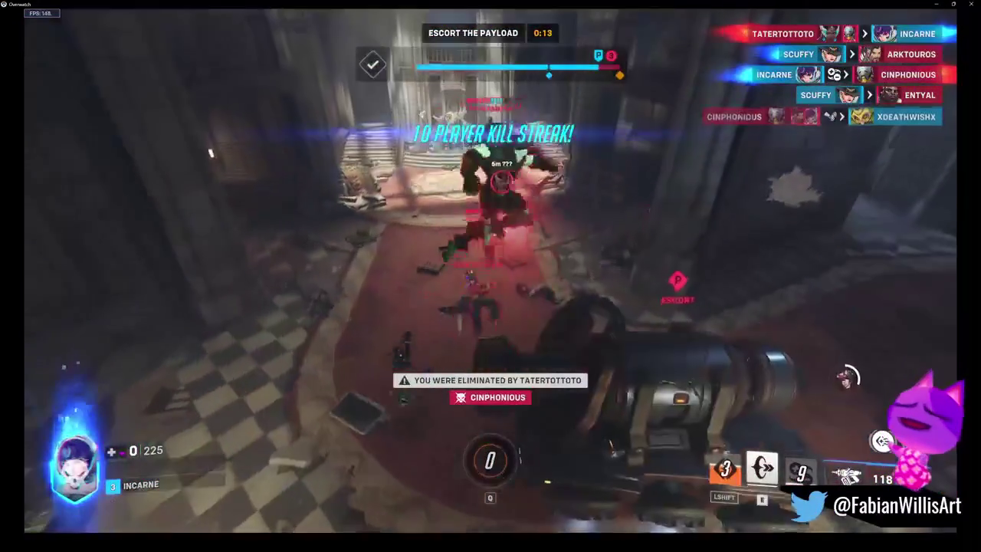
Check the scoreboard while dead, then respawn and glide back toward the gate in overtime
key("Tab")
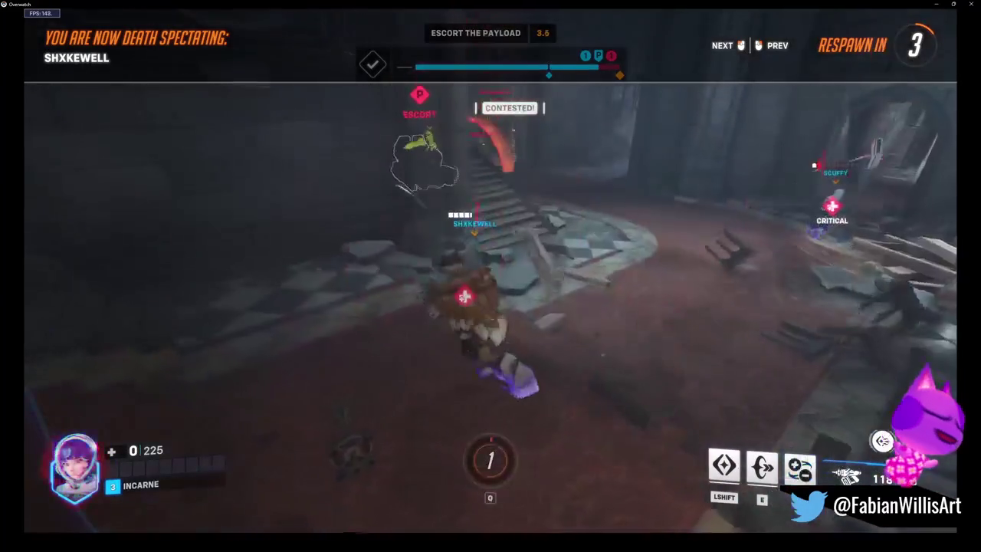
key("Tab")
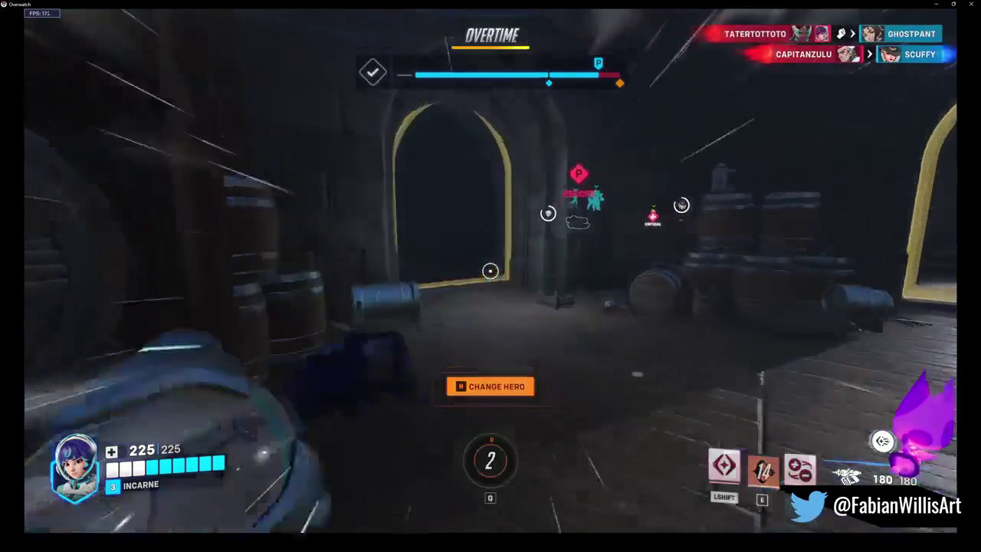
key("e")
key("shift")
left_click(490, 275)
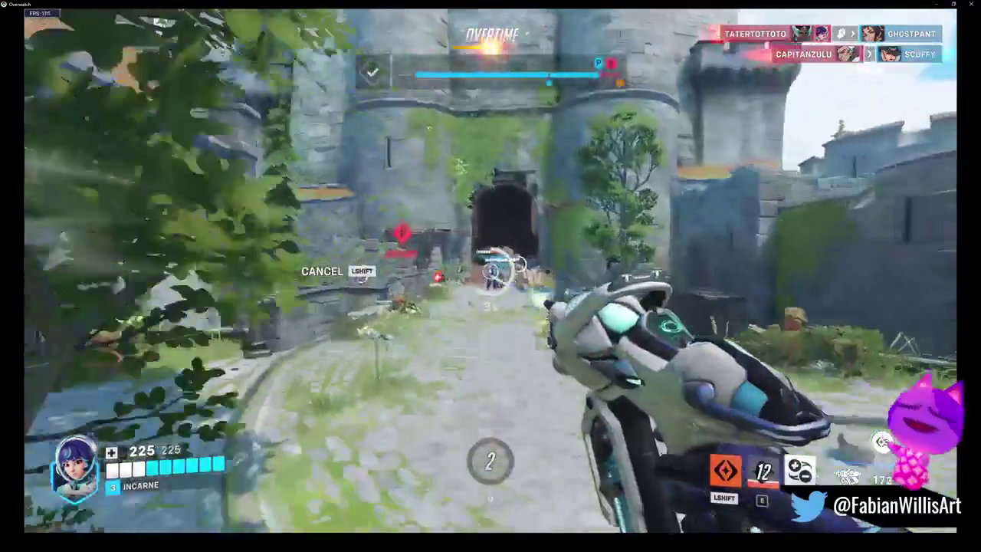
left_click(490, 276)
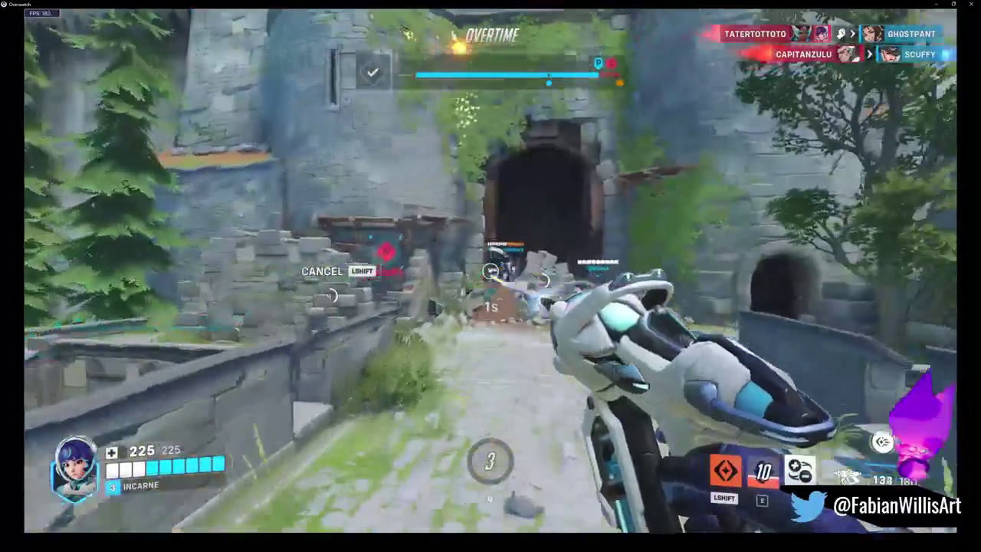
key("space")
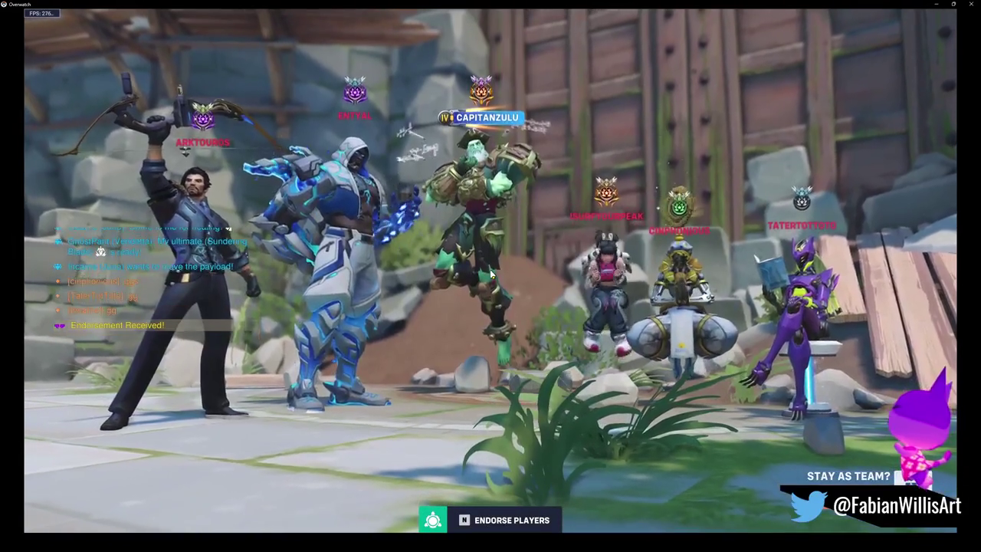
Check the scoreboard during the Play of the Game, then requeue for Unranked 6v6 Quick Play
key("Tab")
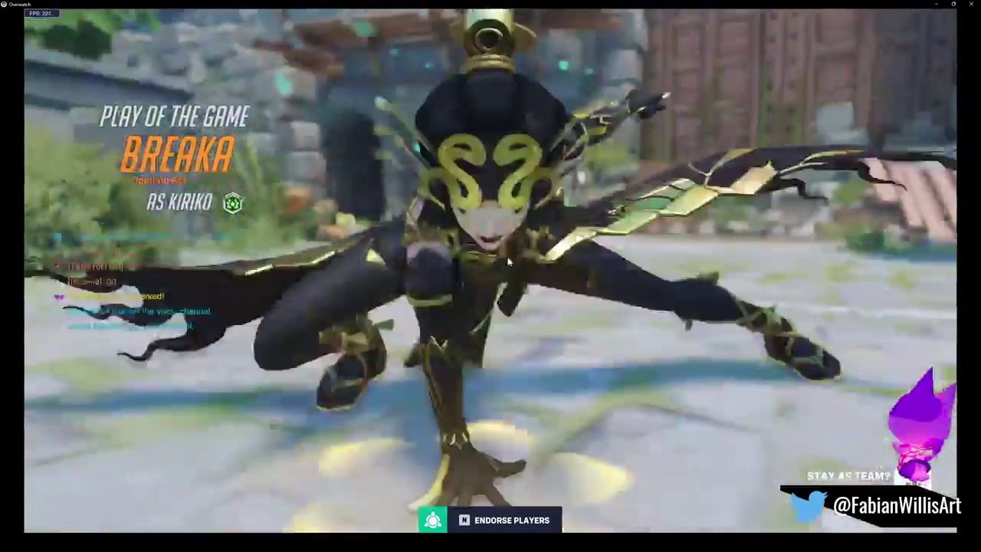
key("Tab")
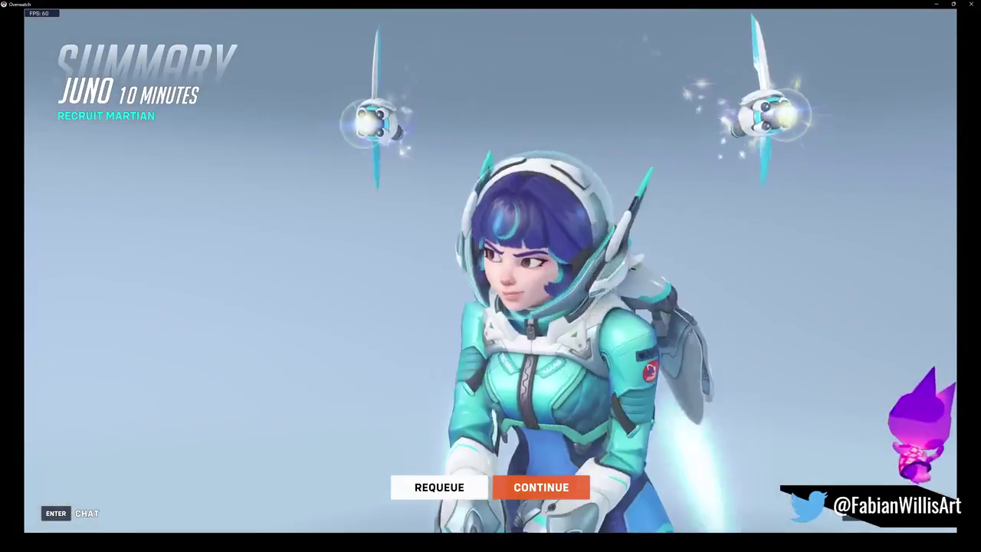
left_click(448, 490)
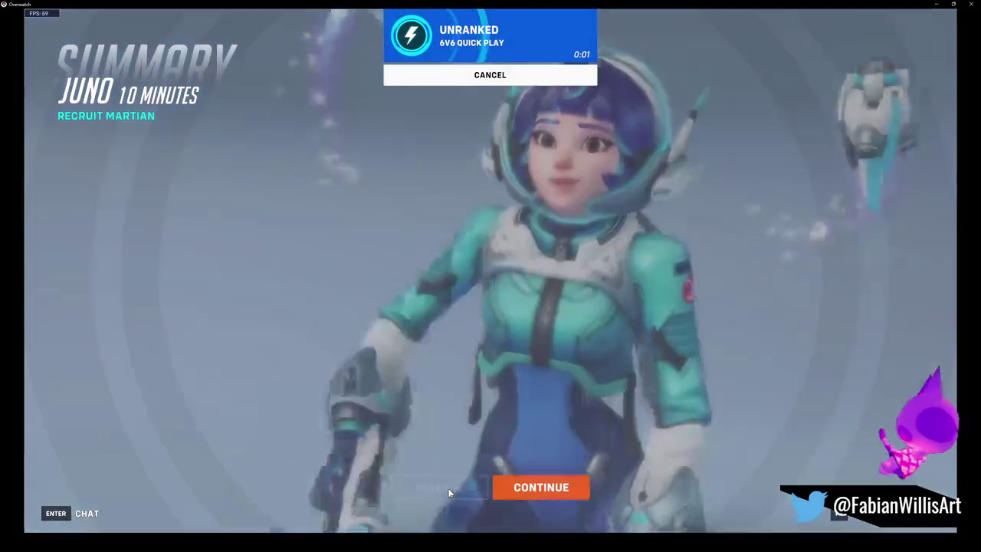
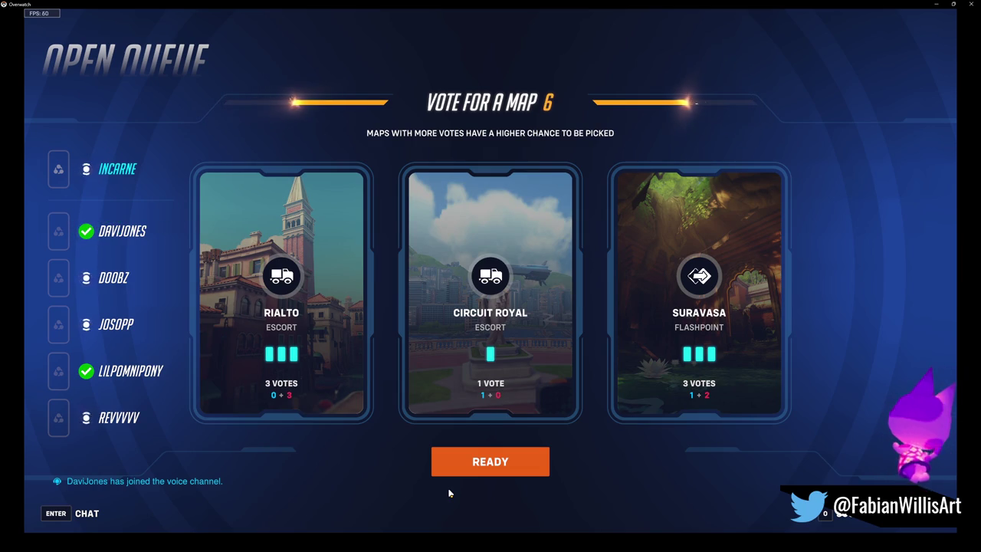
Vote for Rialto in the map vote and mark the vote as ready
left_click(281, 306)
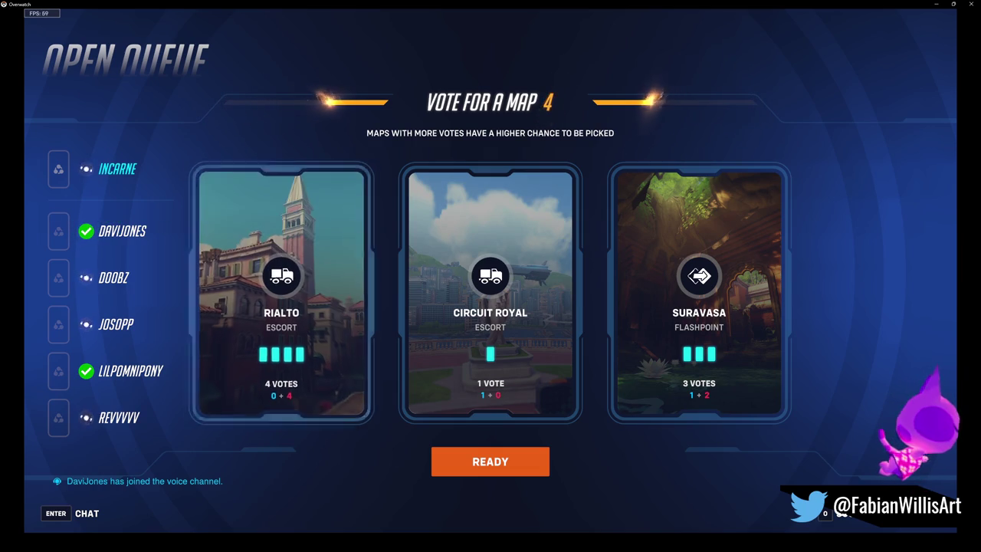
left_click(291, 398)
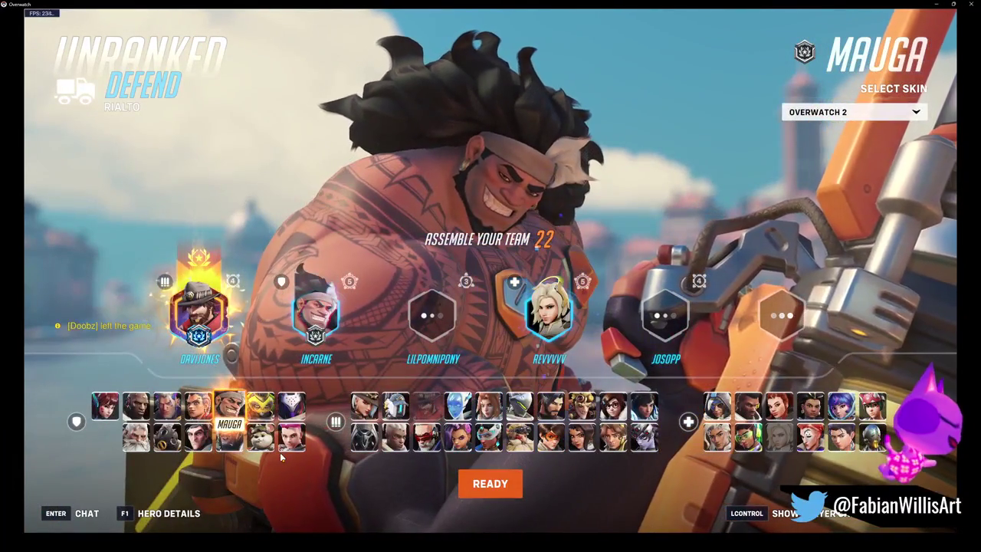
Lock in Juno, preview the Mercury skin, and settle on her Overwatch 2 skin
left_click(841, 404)
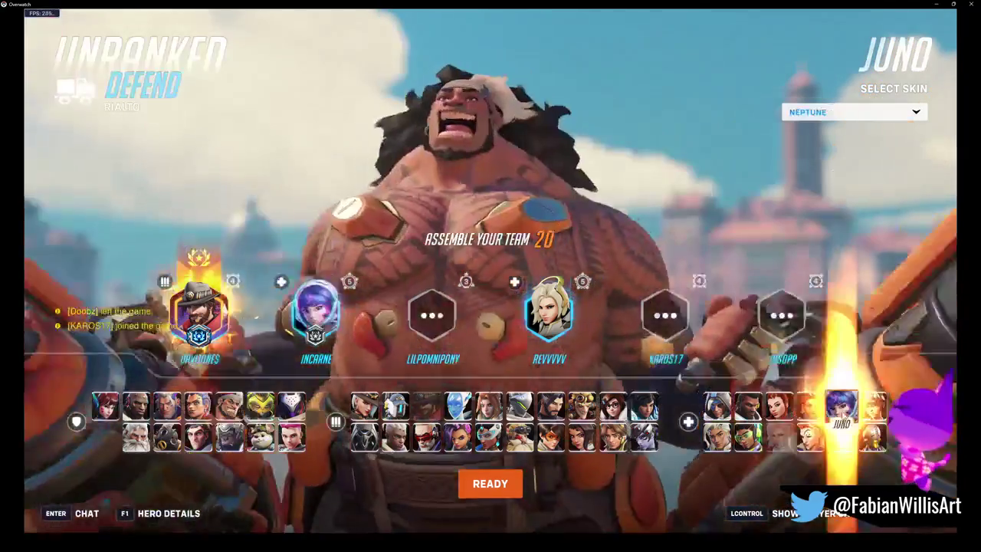
left_click(490, 484)
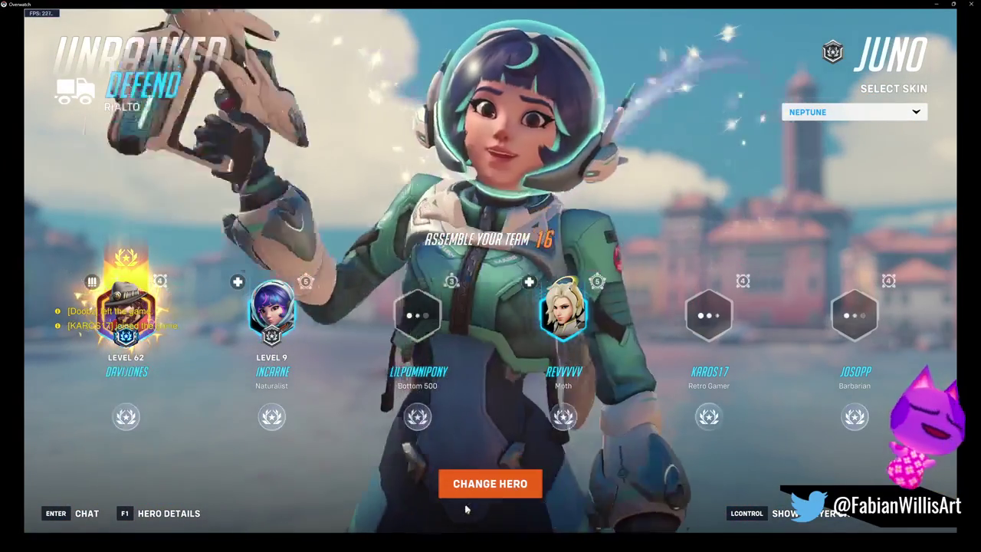
left_click(821, 111)
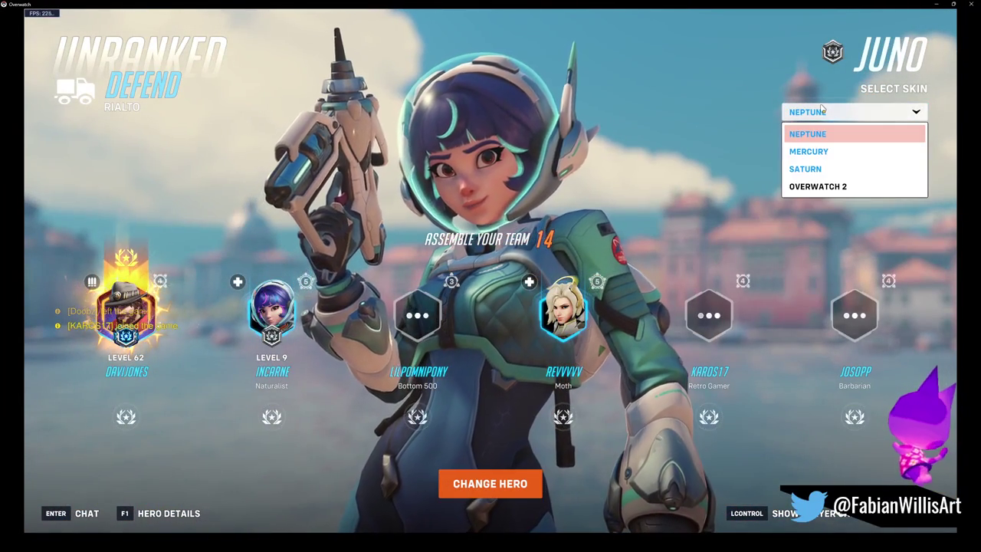
left_click(819, 187)
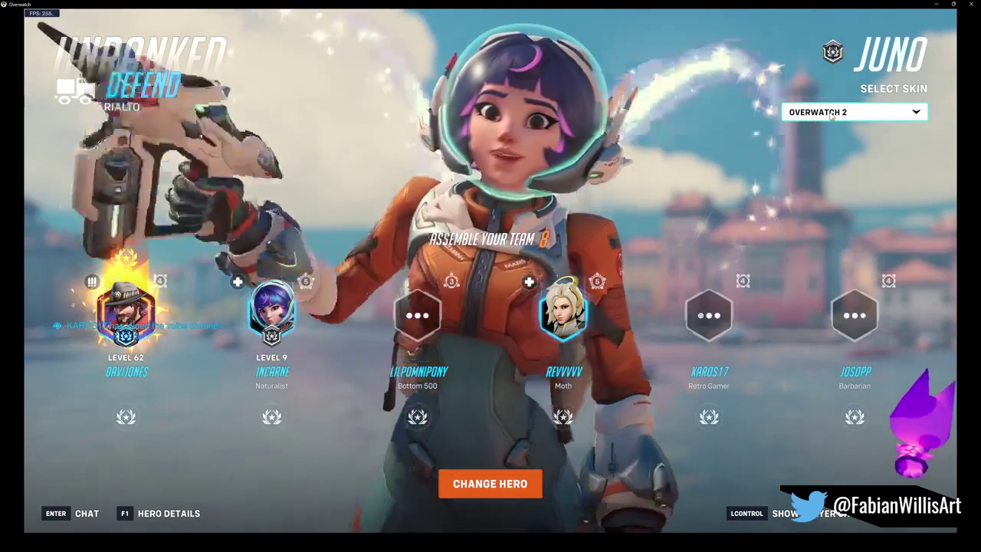
left_click(831, 113)
left_click(822, 135)
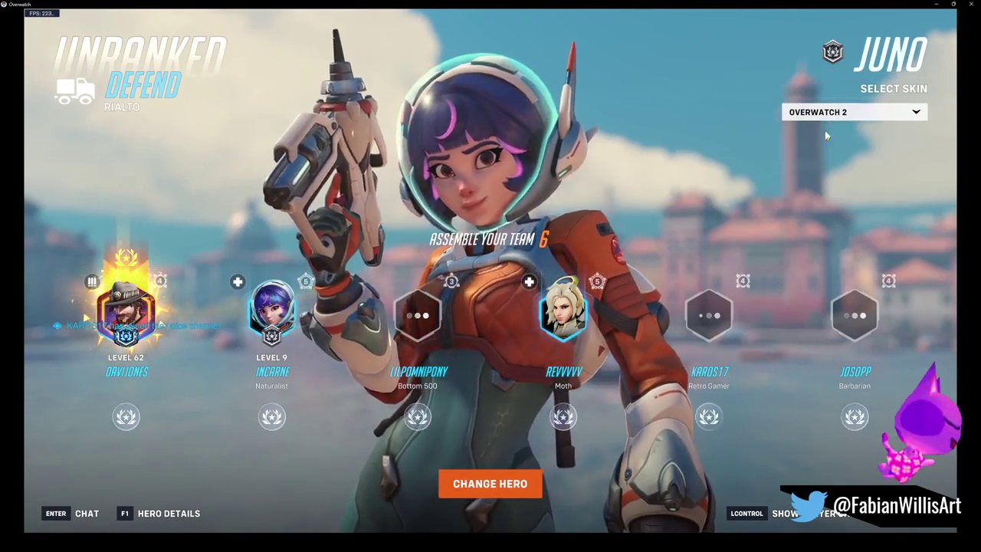
left_click(820, 111)
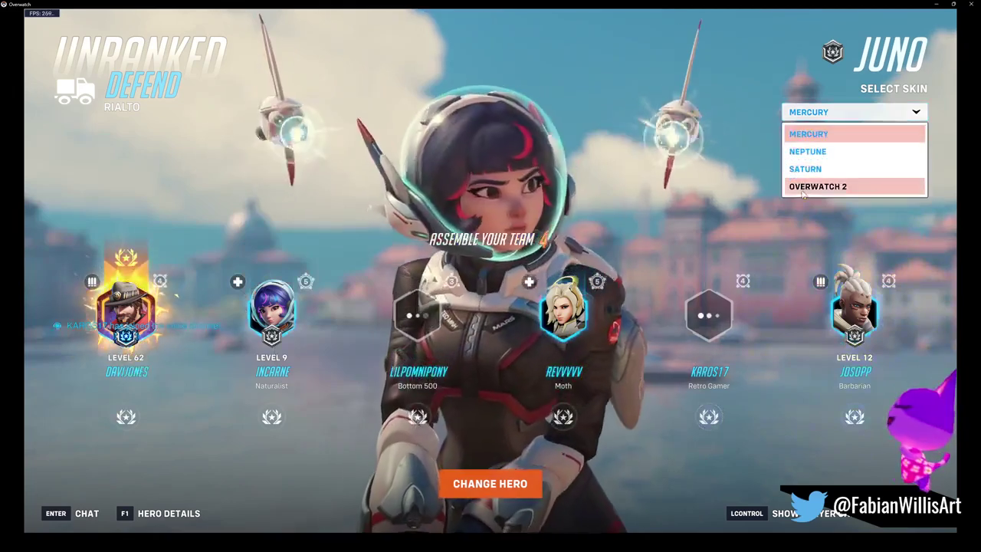
left_click(803, 187)
left_click(827, 113)
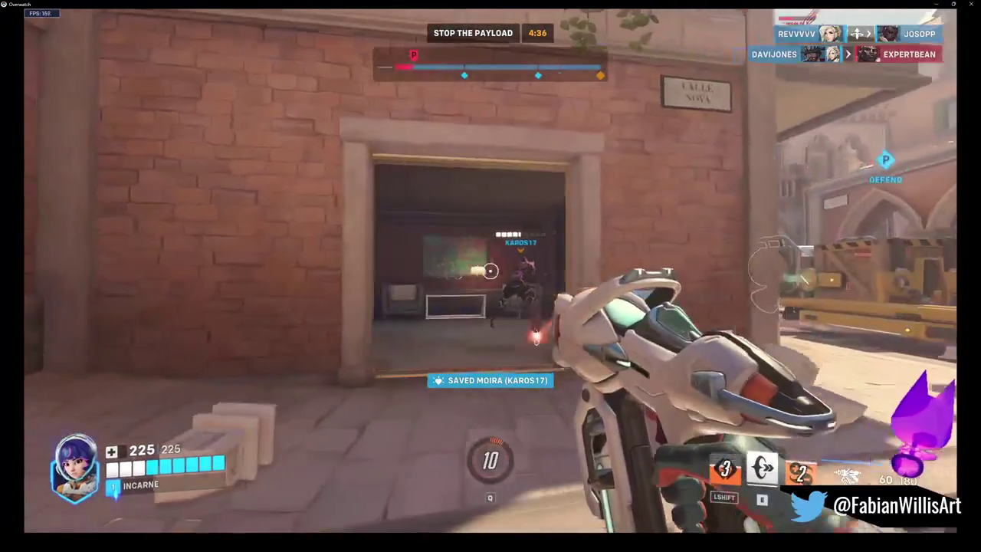
Hit the attackers near the payload with the blaster and orbital ray, then glide to the balcony enemy
left_click(490, 269)
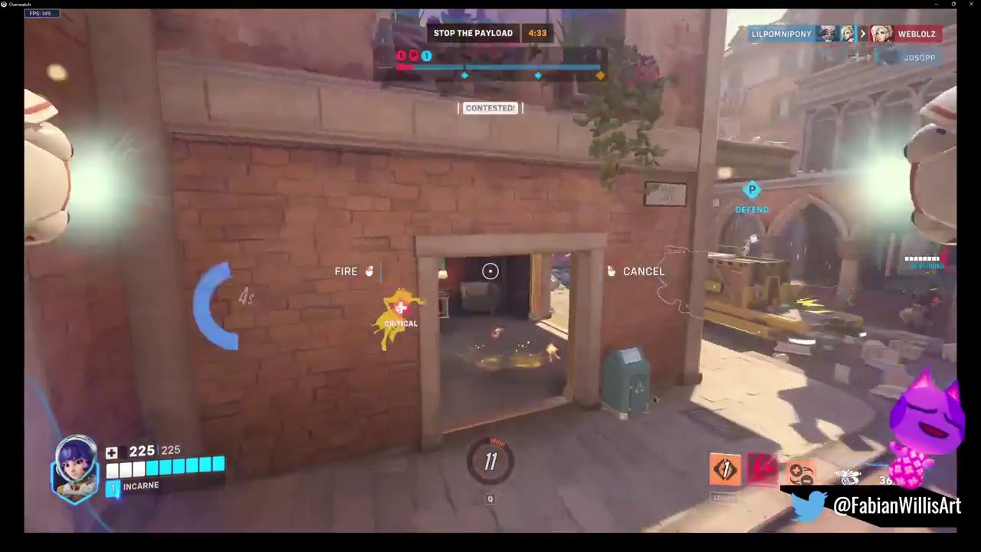
left_click(490, 270)
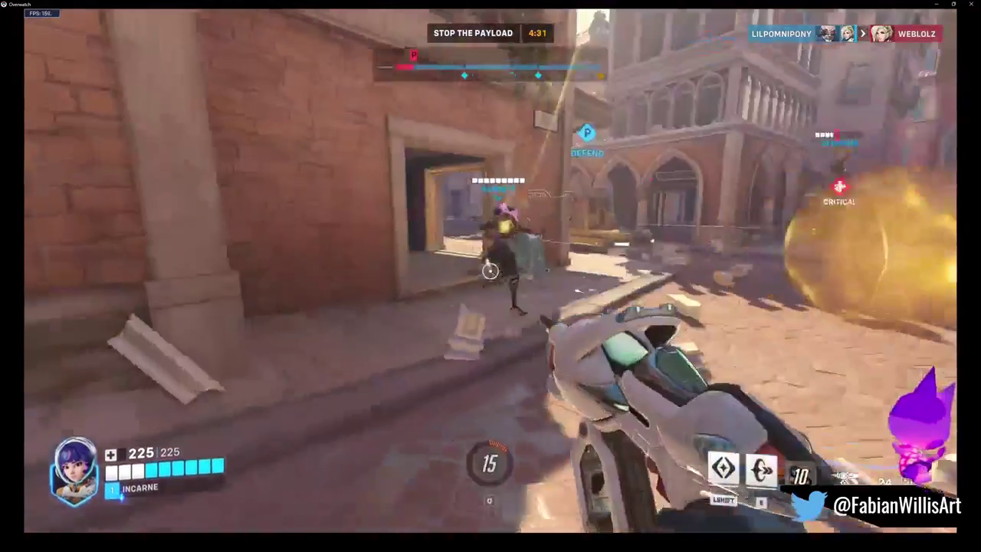
left_click(490, 269)
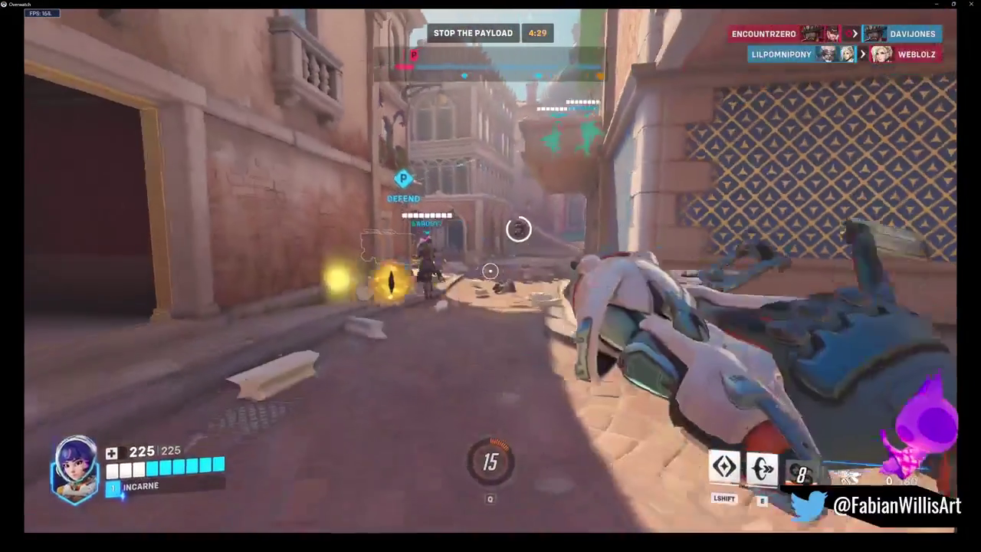
left_click(490, 270)
key("shift")
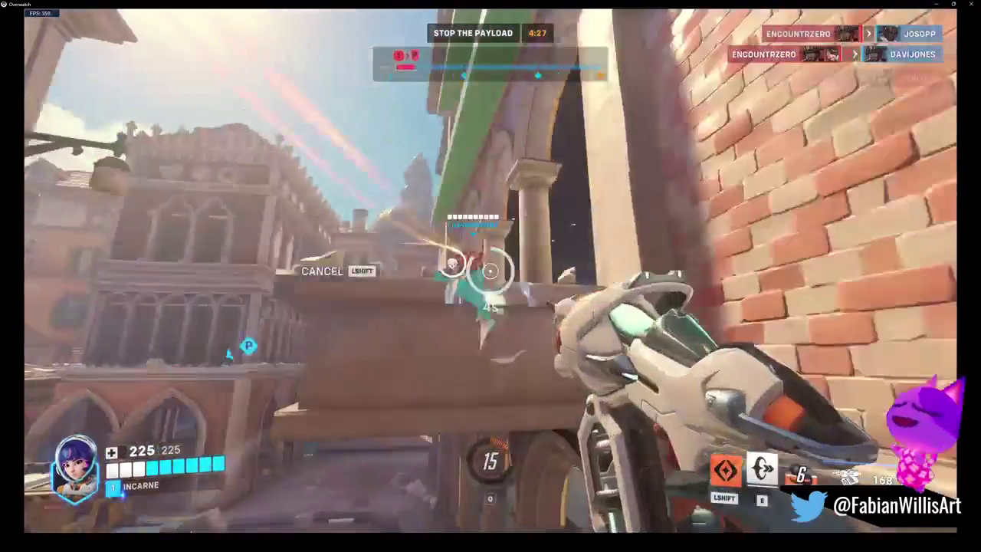
left_click(491, 270)
Check the scoreboard, then fire on enemies at the contested point and lock torpedoes on them
key("Tab")
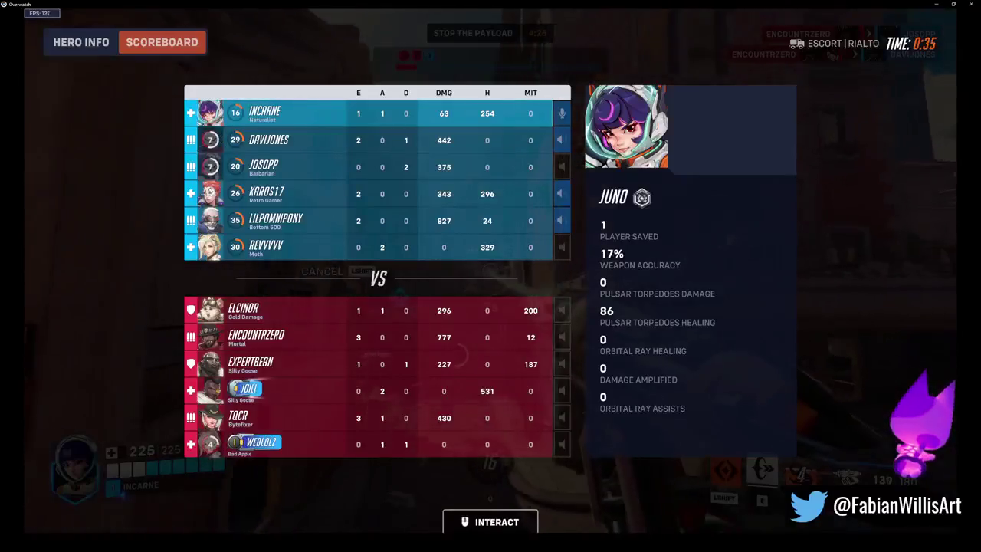
key("Tab")
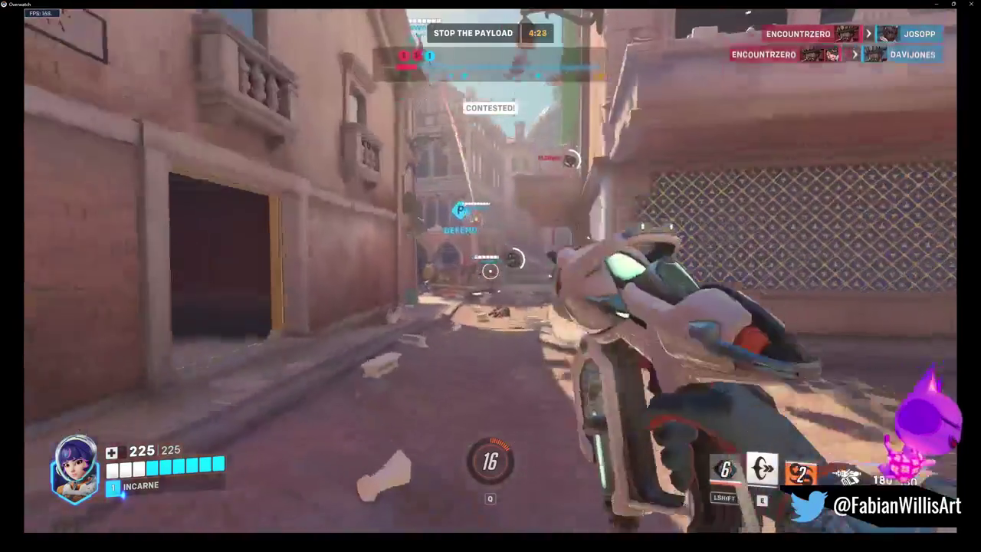
left_click(490, 269)
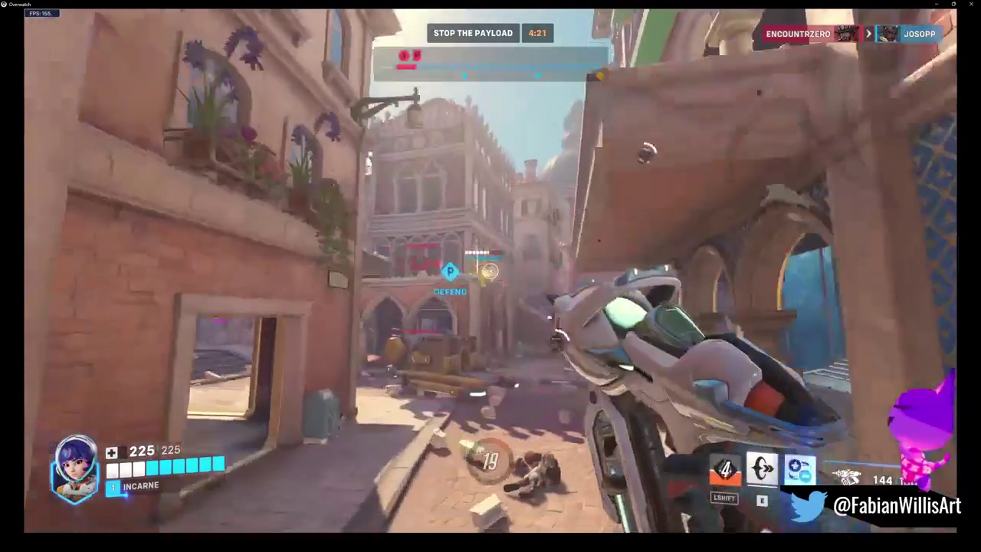
left_click(491, 269)
right_click(490, 270)
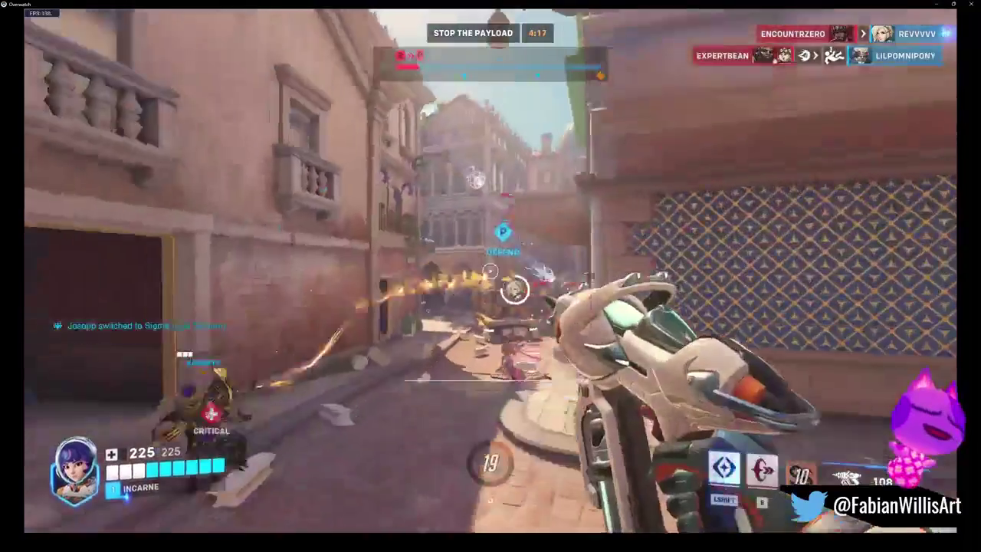
left_click(491, 270)
Drop a Hyper Ring, reload, and retreat toward the buildings to heal before jumping into the square
key("e")
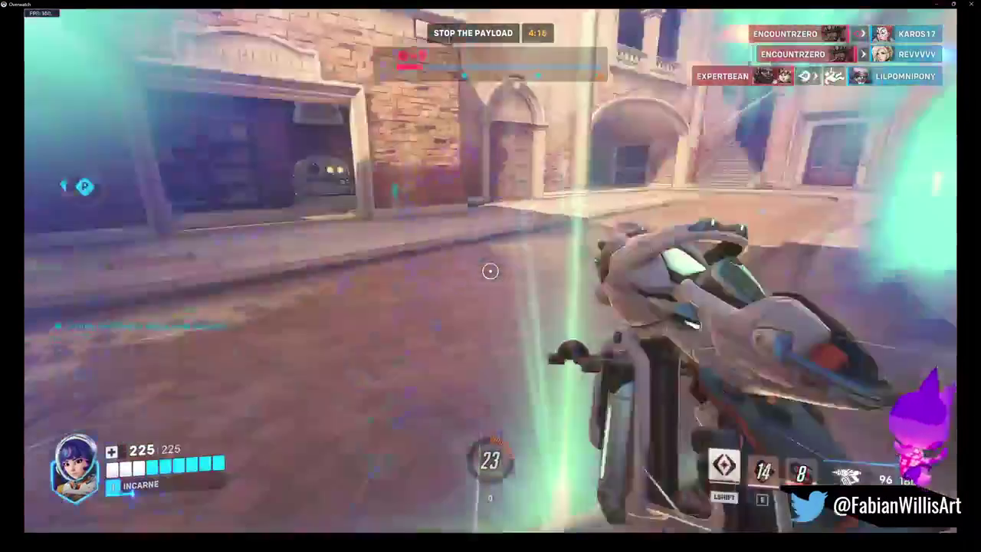
key("r")
key("shift")
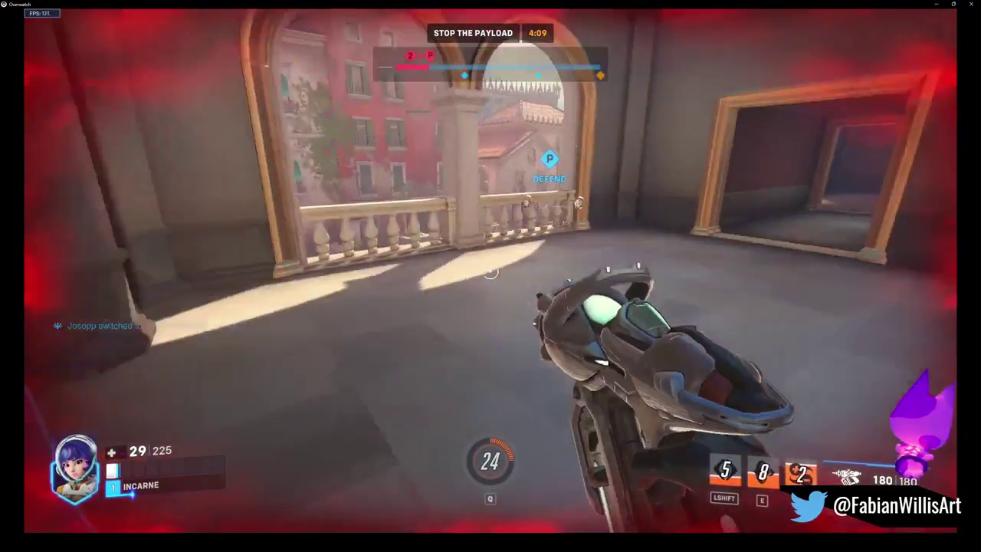
left_click(489, 270)
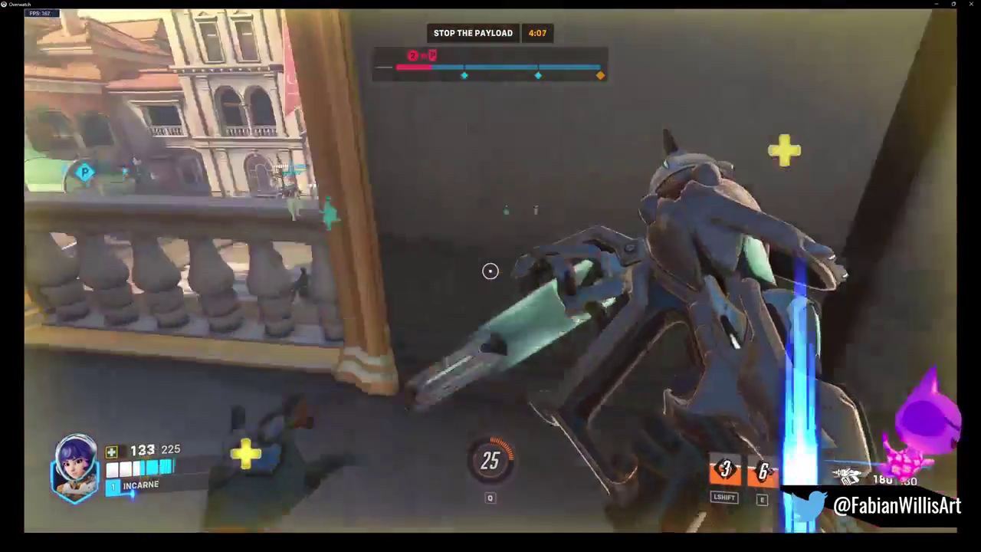
key("r")
key("space")
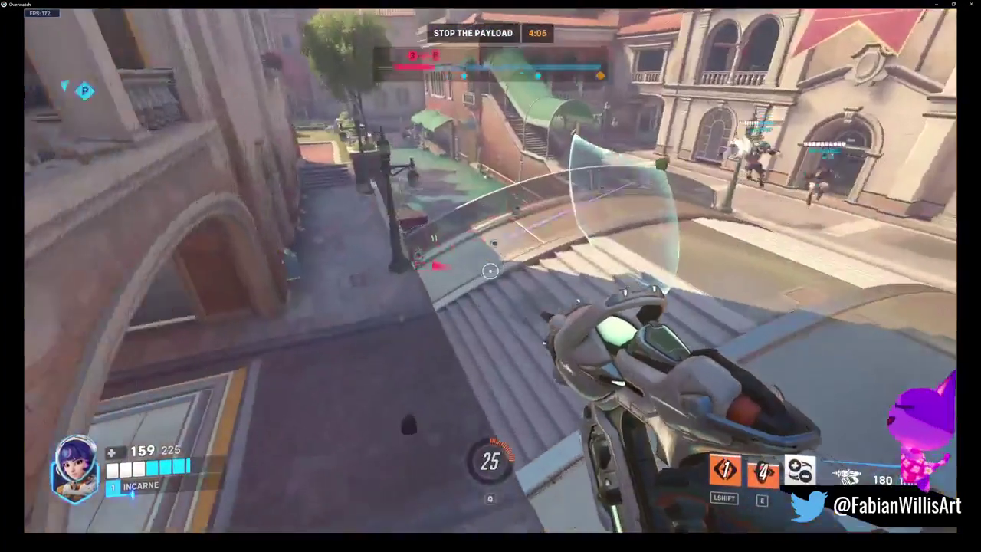
Glide to the archway firing, pull back to the balcony, and torpedo enemies by the bridge
key("shift")
left_click(490, 269)
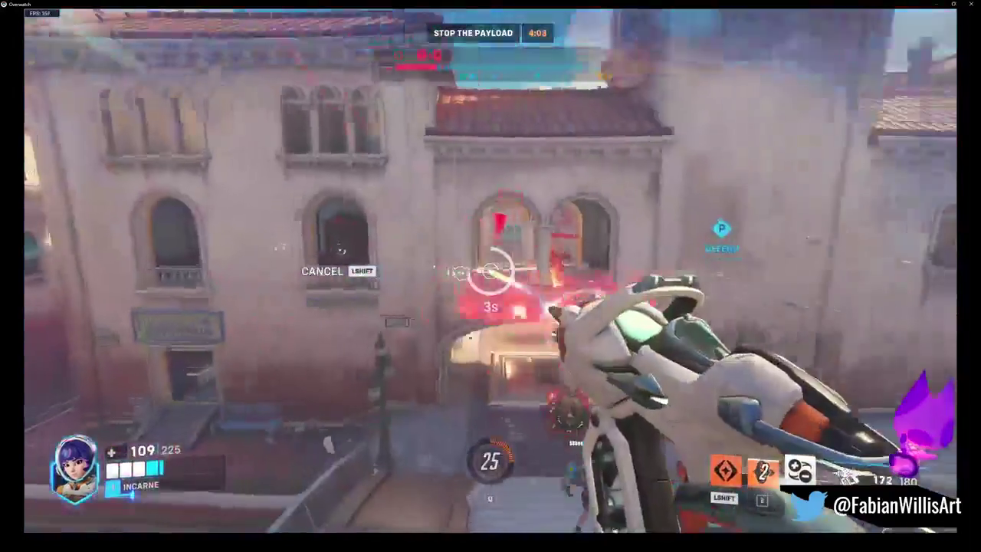
left_click(491, 270)
key("shift")
left_click(490, 270)
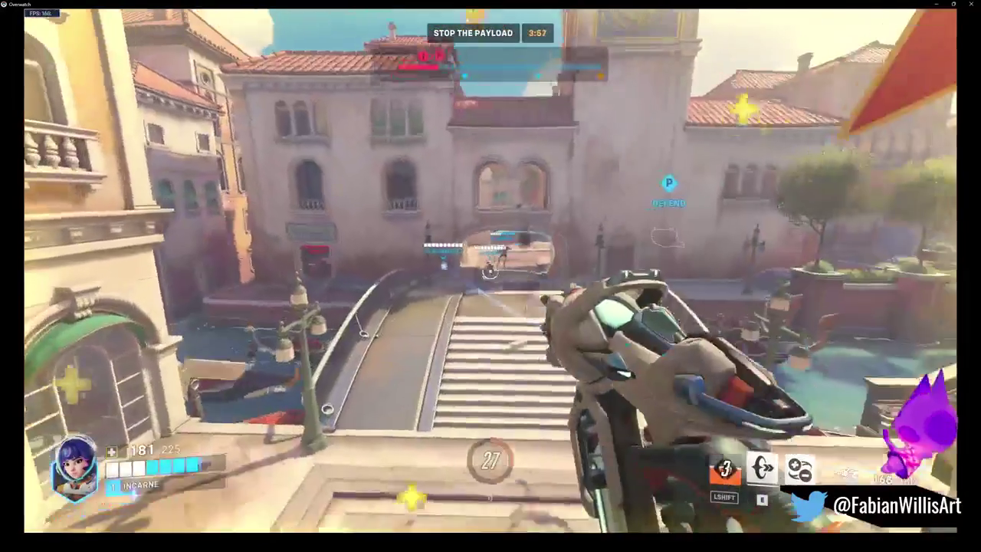
right_click(490, 269)
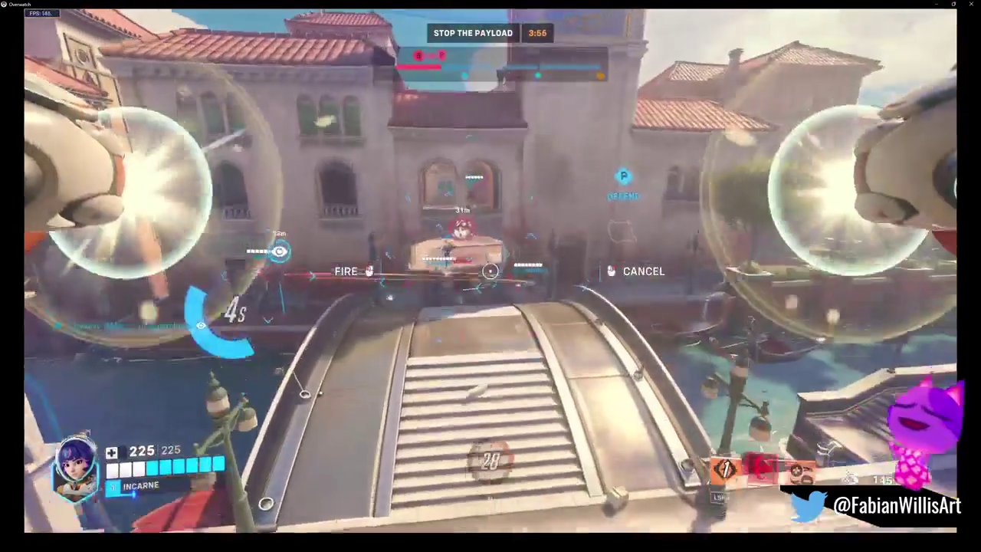
left_click(490, 269)
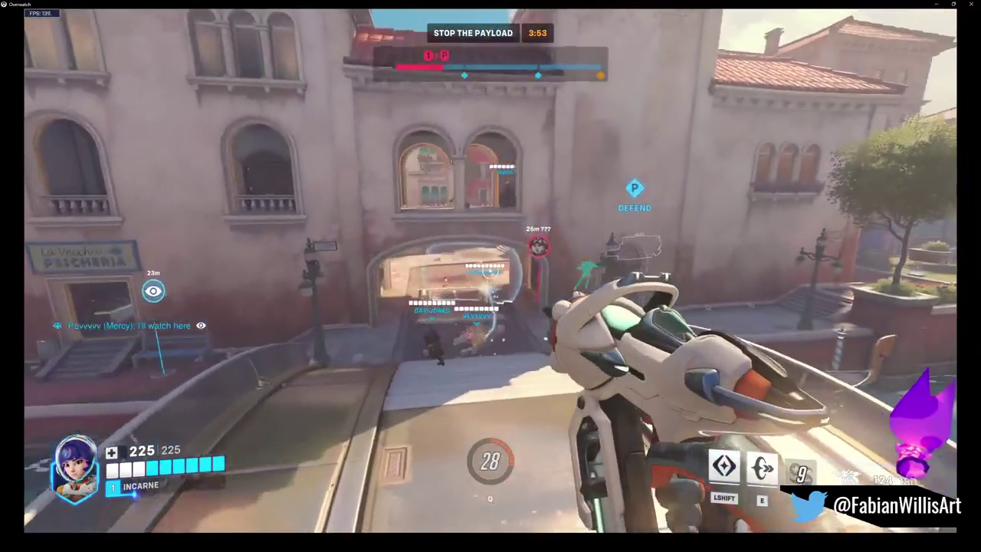
Reload and shoot enemies in the arcade and by the fish shop, gliding toward the arch
key("r")
left_click(490, 269)
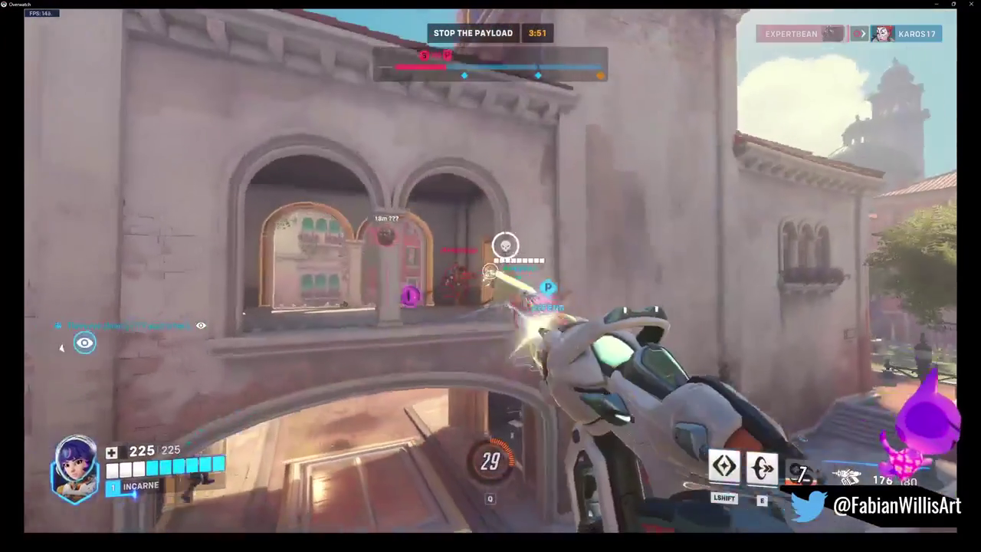
left_click(490, 269)
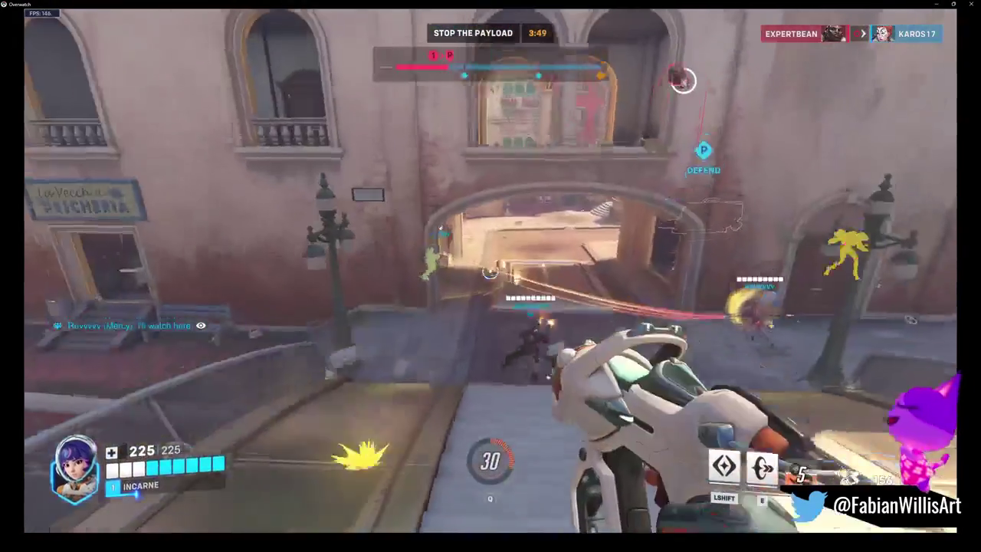
left_click(491, 270)
key("shift")
left_click(490, 270)
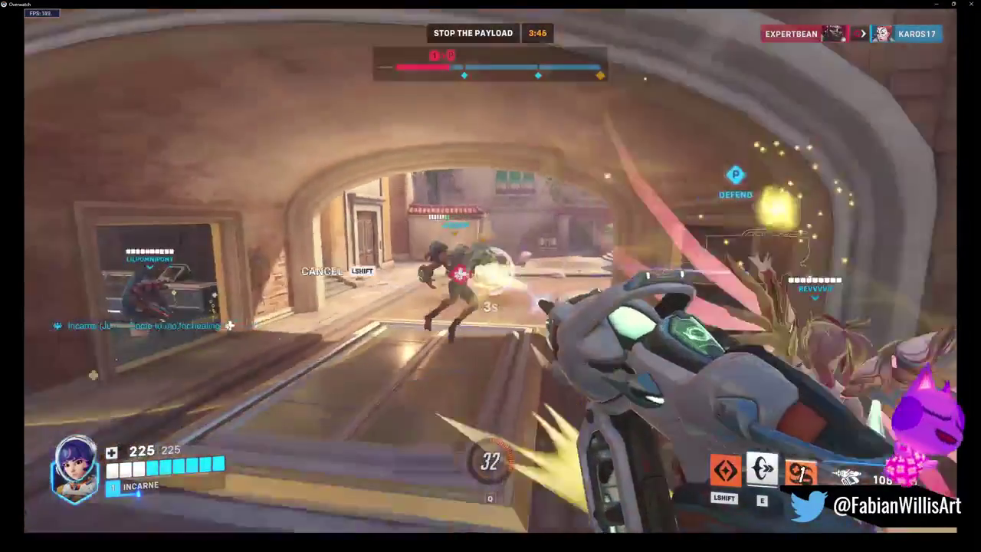
Push under the archway with a glide boost, firing and reloading at enemies beyond it
left_click(490, 269)
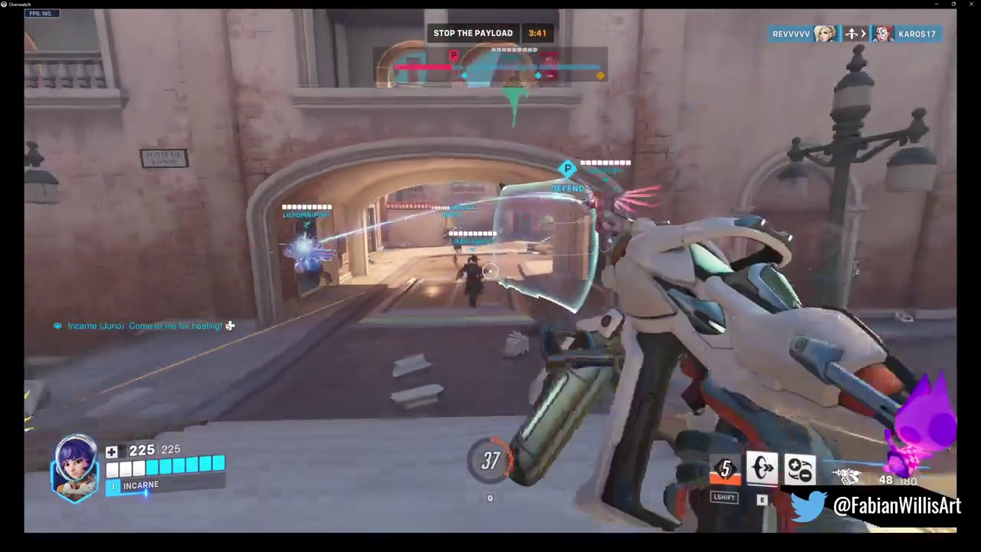
key("r")
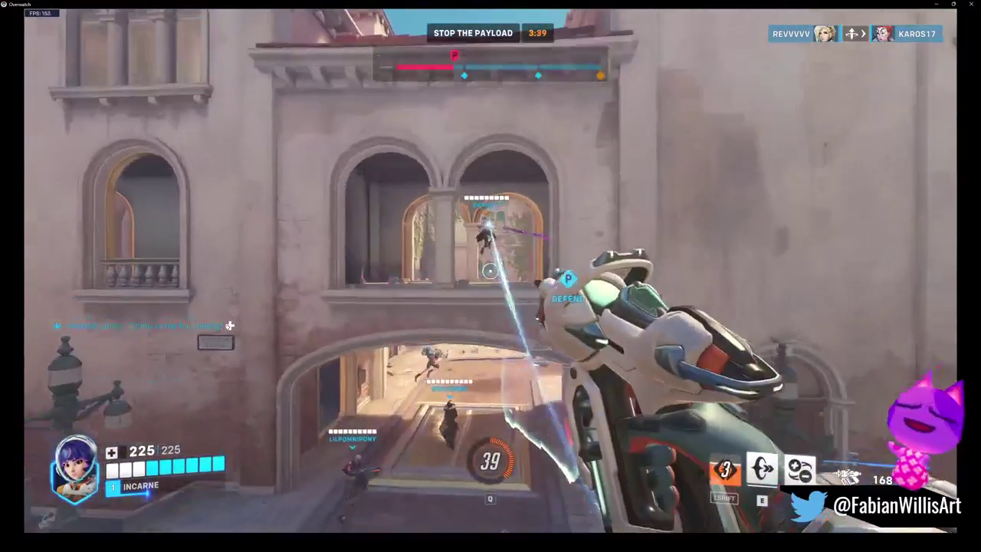
key("shift")
left_click(491, 269)
left_click(490, 270)
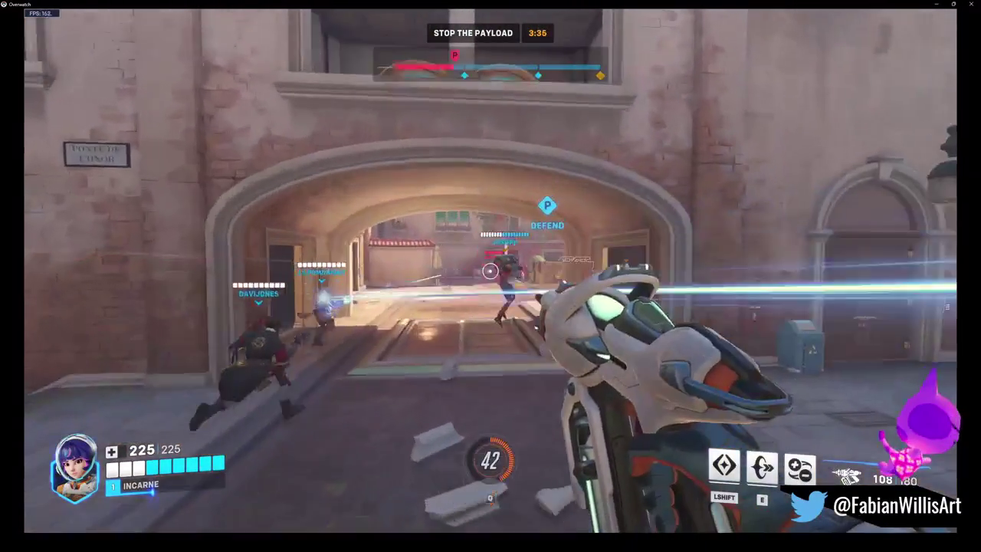
left_click(490, 270)
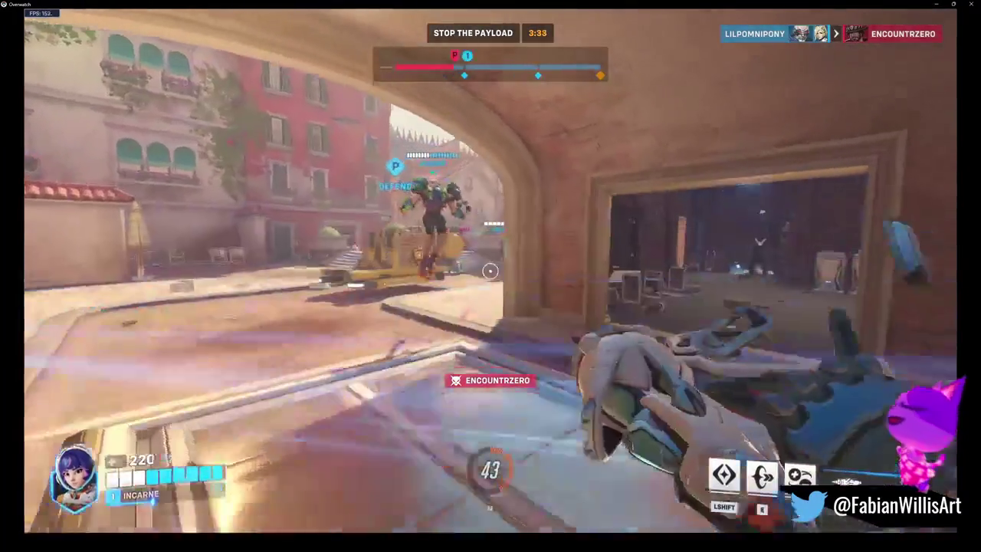
key("r")
Fire and lock torpedoes on the plaza enemies, finishing one off, then reload
left_click(490, 270)
right_click(490, 271)
left_click(491, 271)
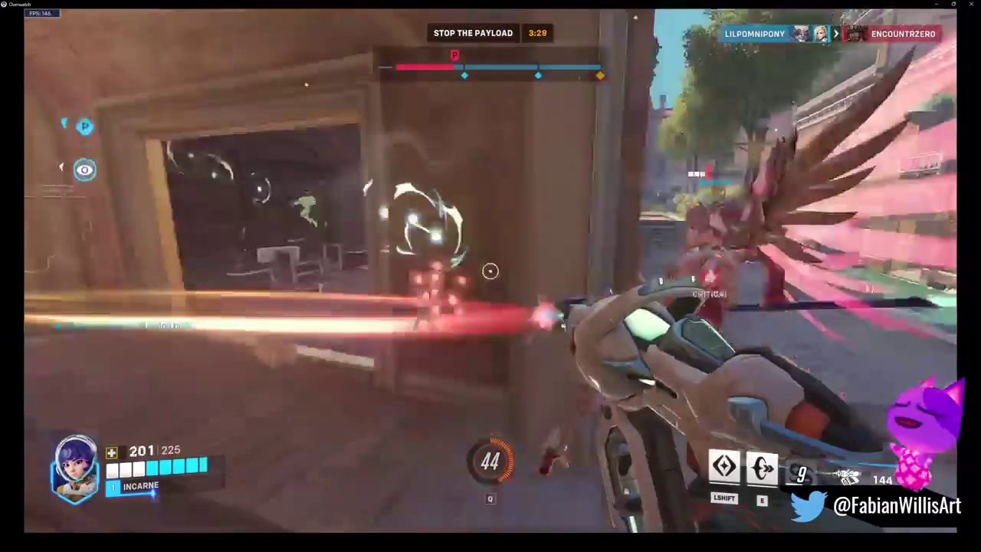
left_click(491, 271)
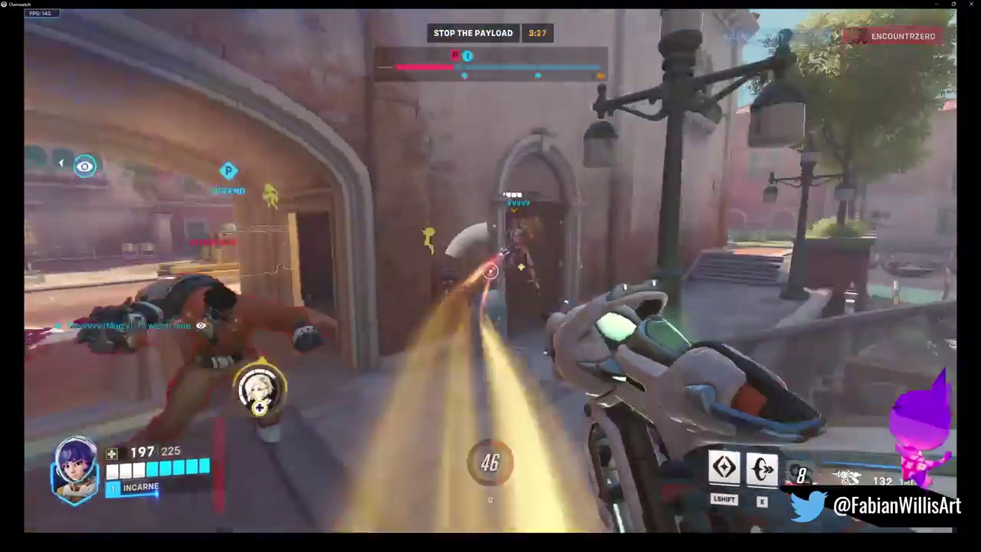
left_click(491, 271)
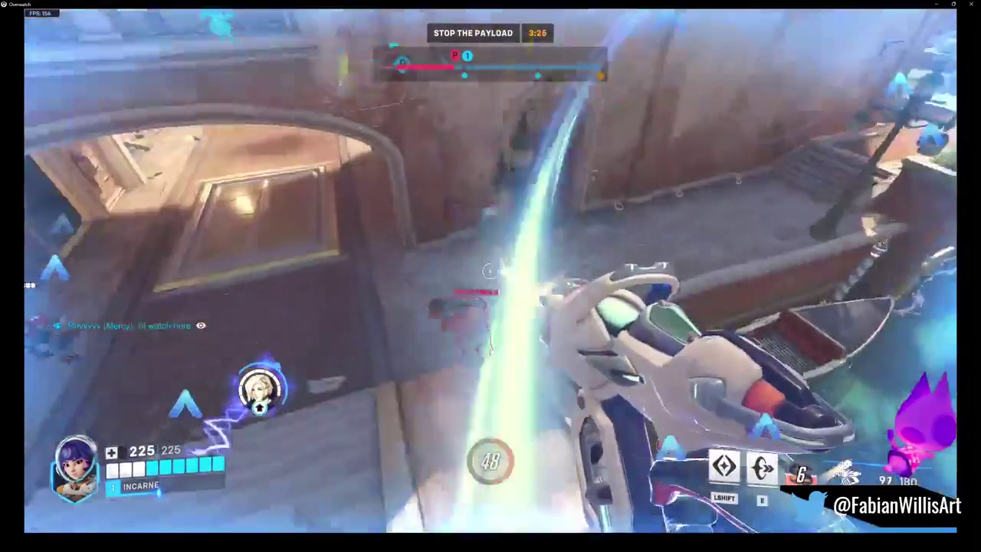
left_click(490, 271)
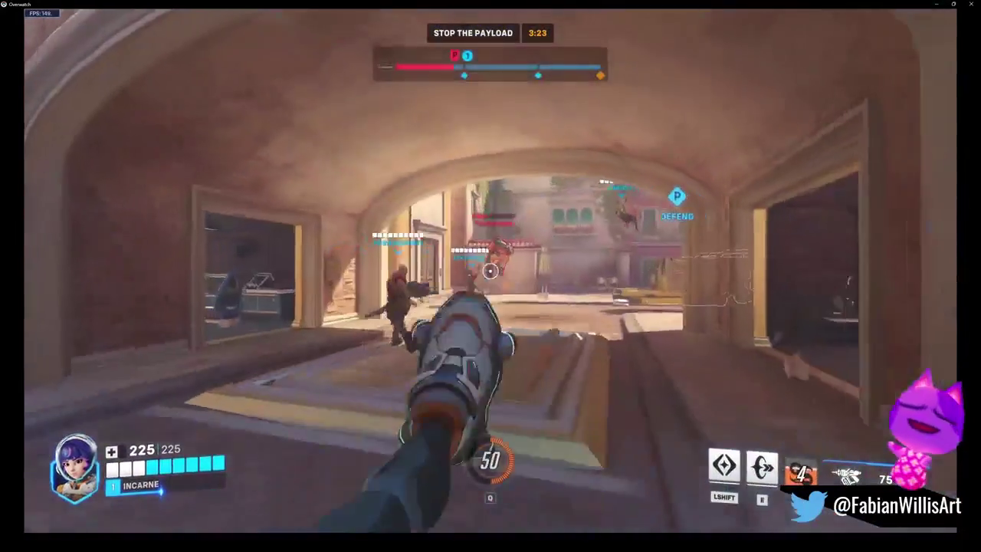
left_click(491, 270)
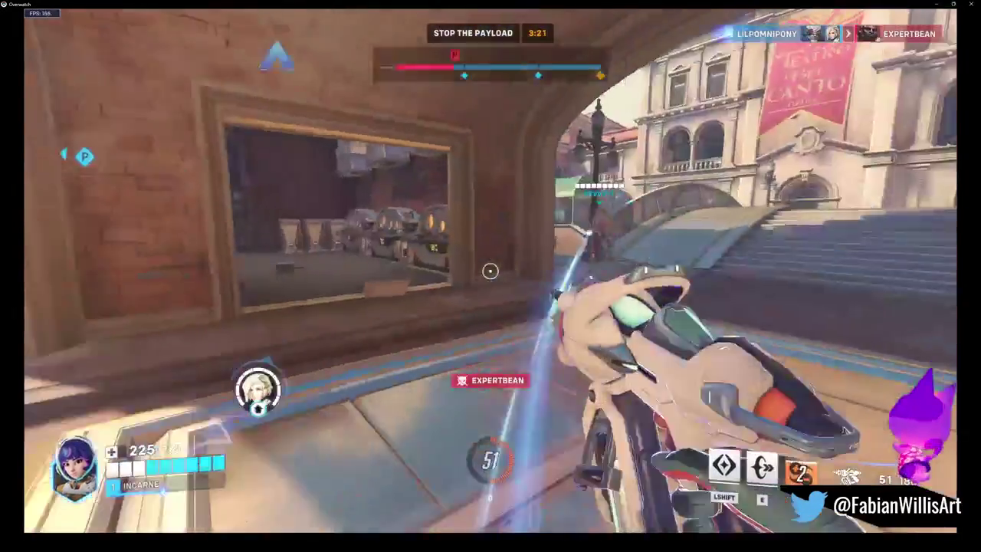
key("r")
Keep firing toward the payload and glide out to the canal plaza
left_click(491, 270)
left_click(490, 271)
right_click(490, 271)
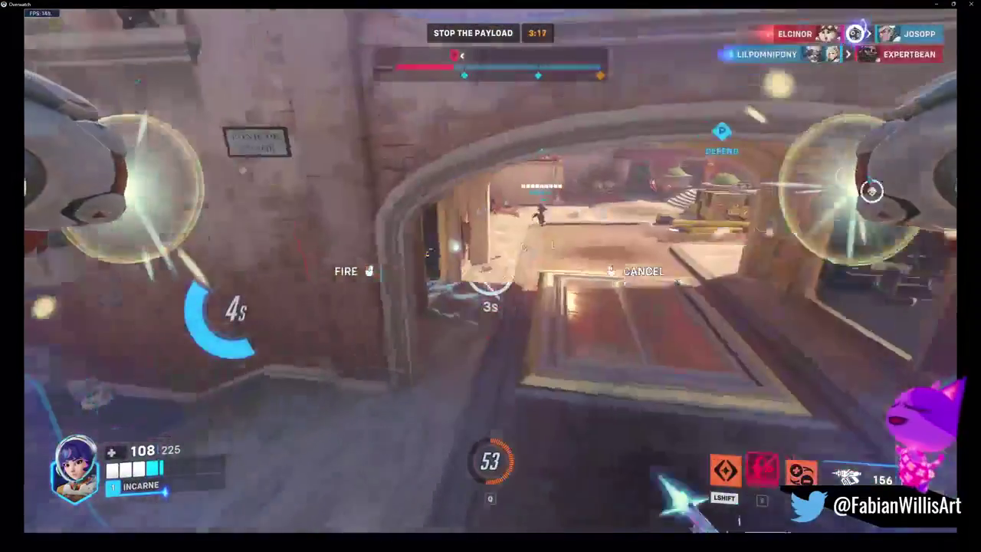
key("shift")
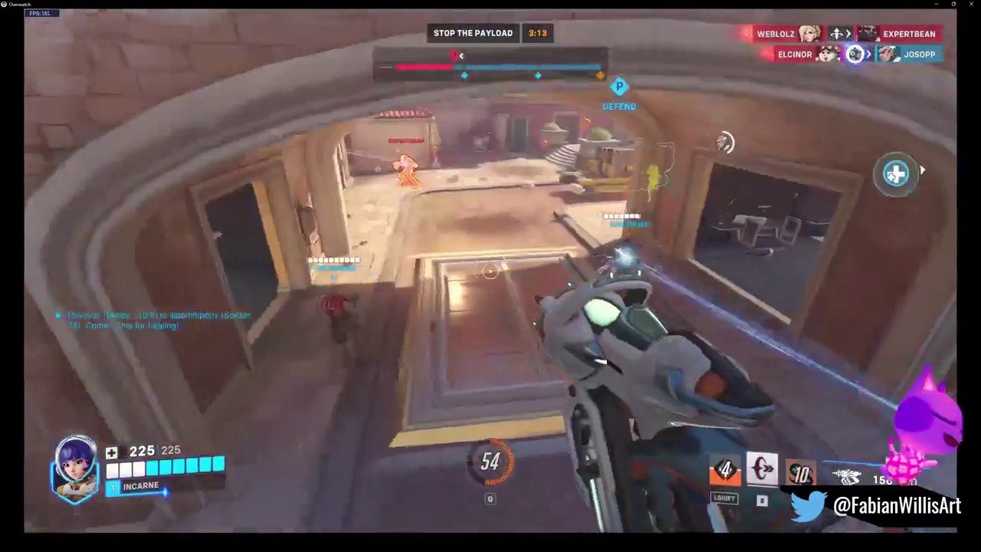
left_click(490, 270)
scroll(490, 269, "down", 1)
left_click(491, 269)
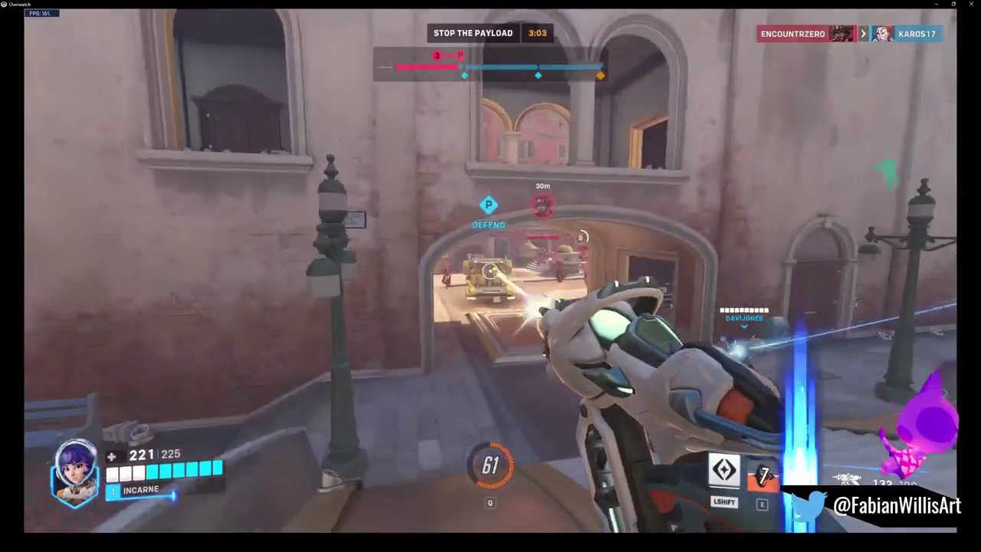
Launch Pulsar Torpedoes at locked enemies and shoot those around the payload and archway
right_click(490, 269)
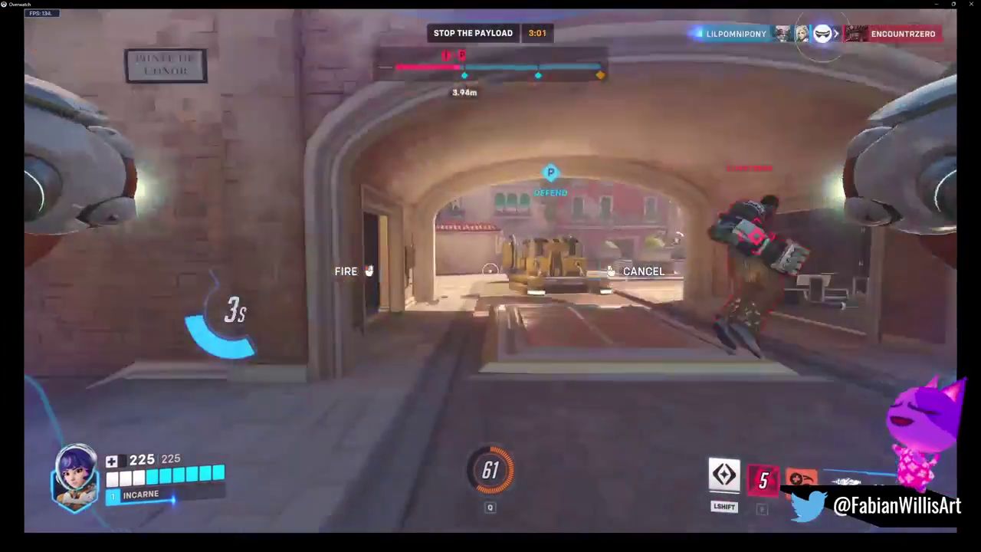
left_click(491, 270)
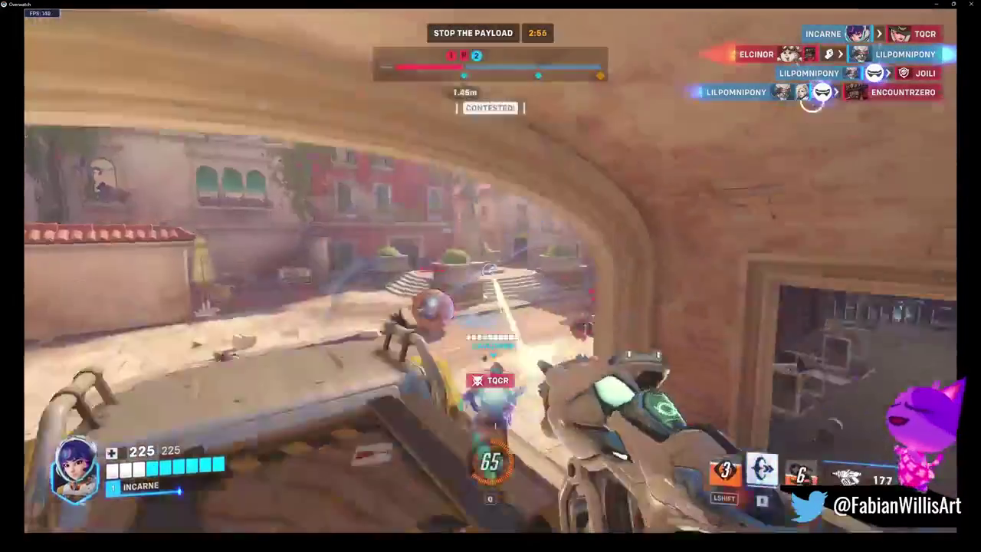
left_click(490, 270)
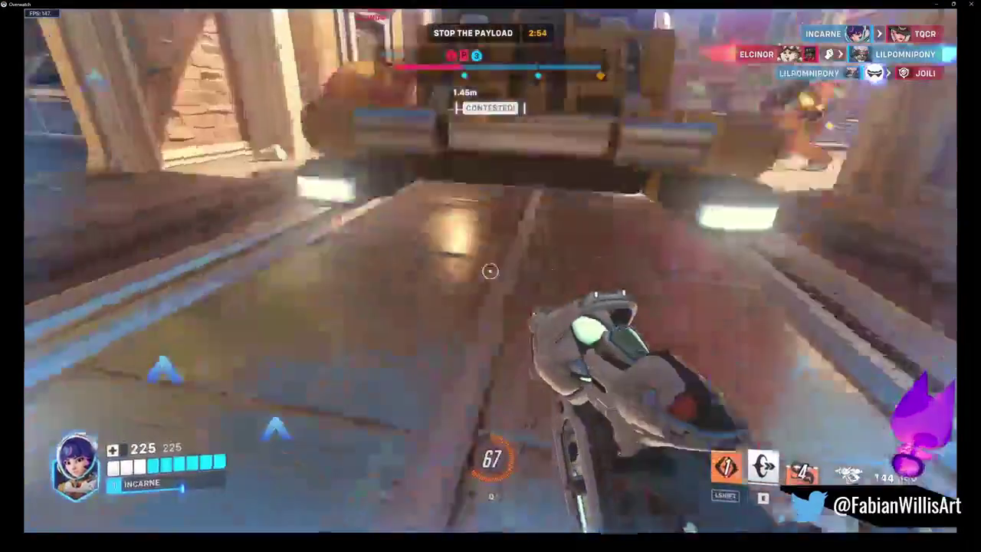
left_click(490, 270)
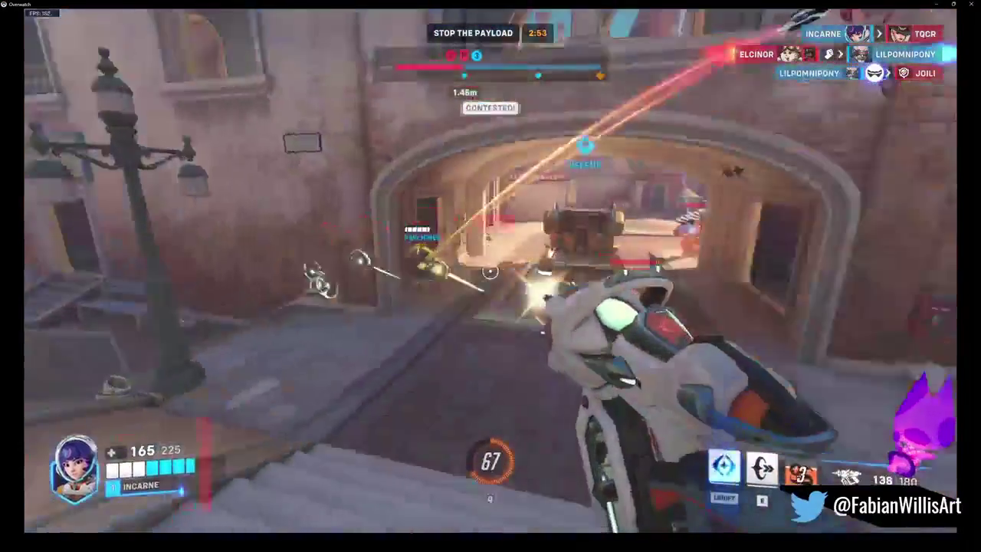
left_click(490, 269)
Place Hyper Rings toward the payload and across the street while torpedoing enemies near the bridge
key("e")
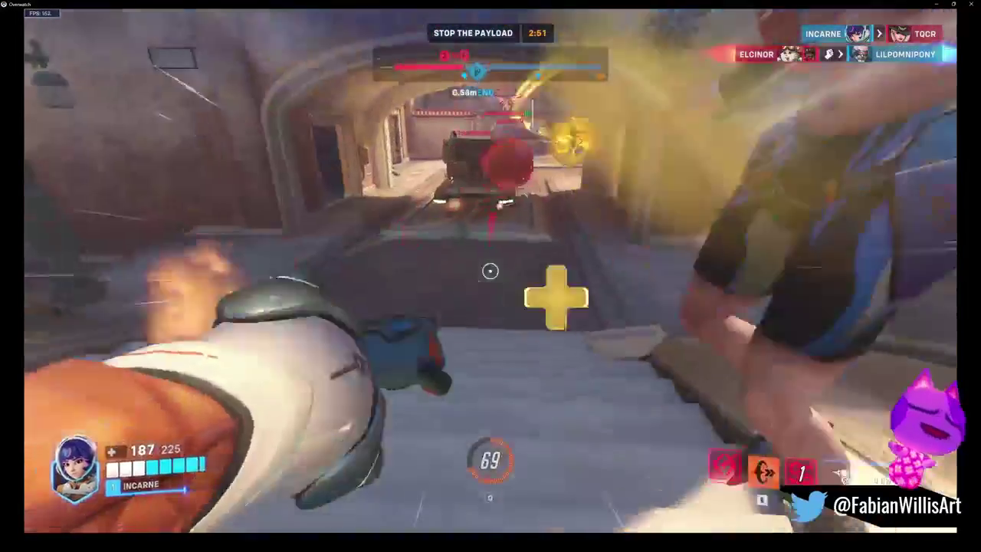
left_click(490, 270)
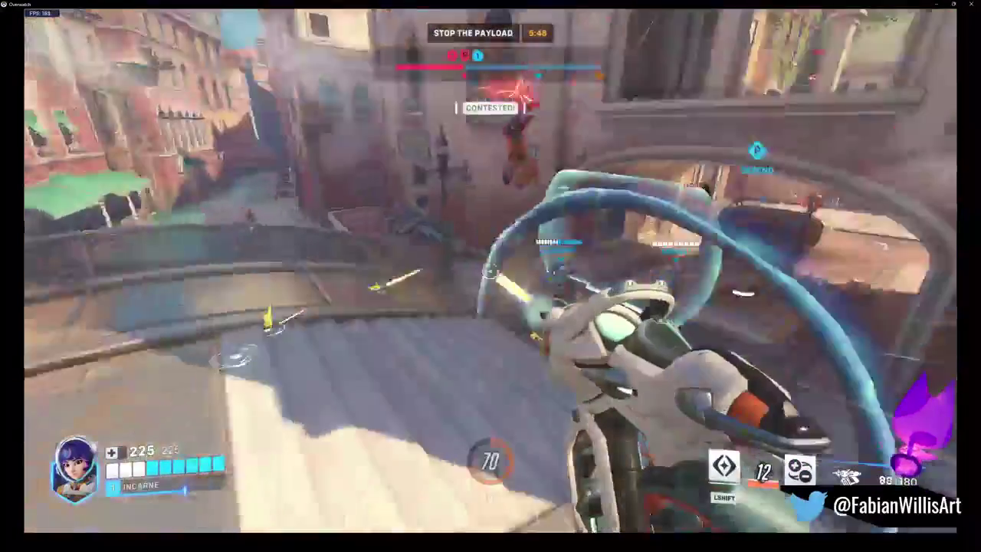
left_click(490, 270)
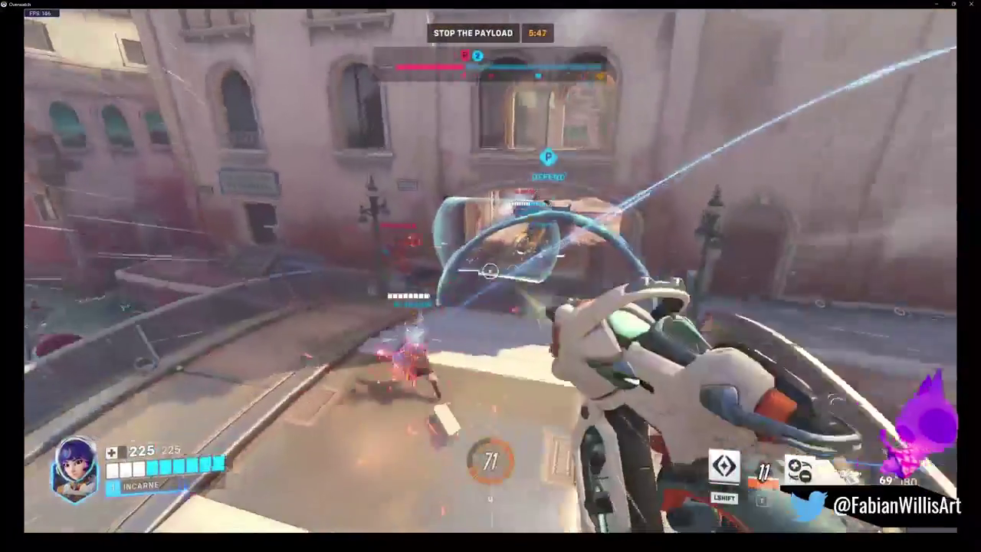
left_click(490, 270)
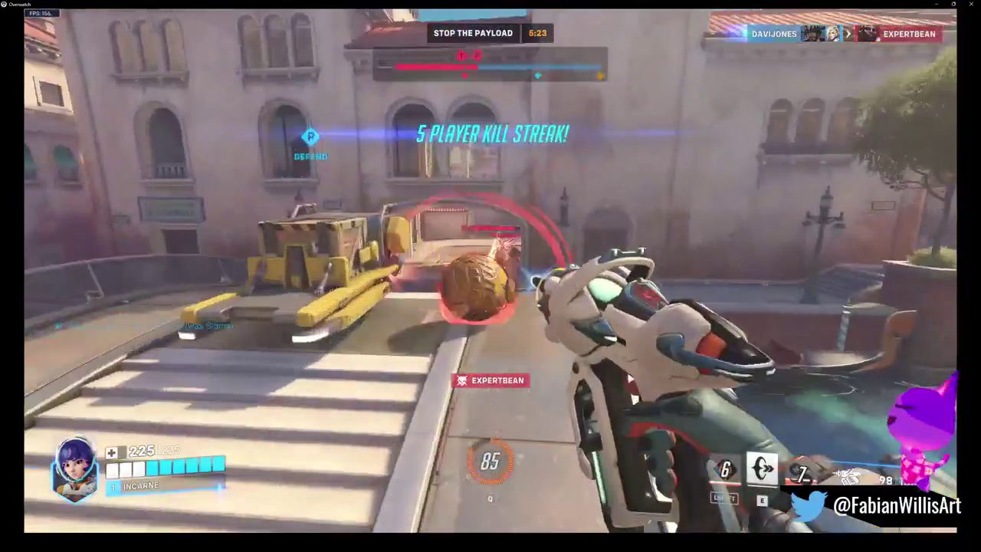
key("e")
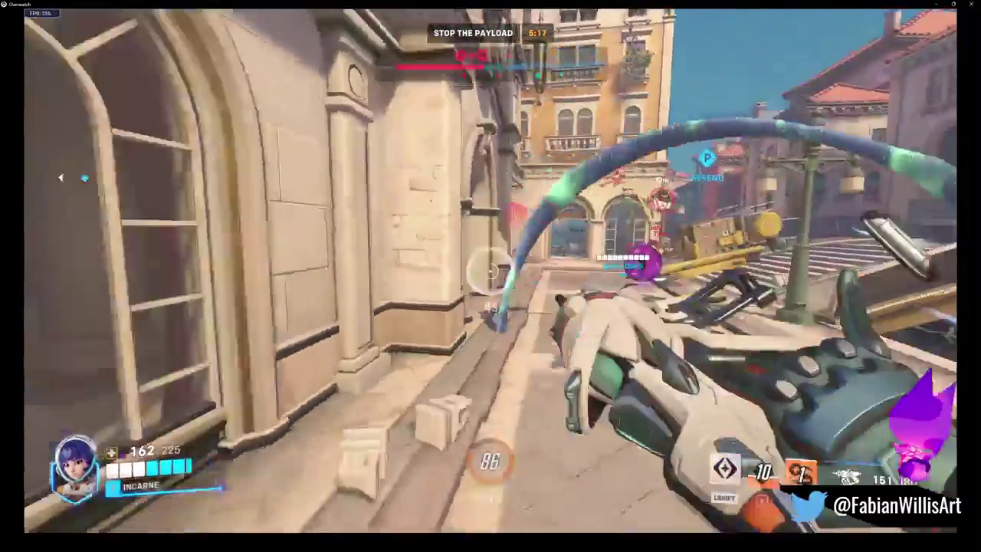
Equip the newly unlocked perk and finish off the enemy across the street with torpedoes and blaster fire
right_click(490, 275)
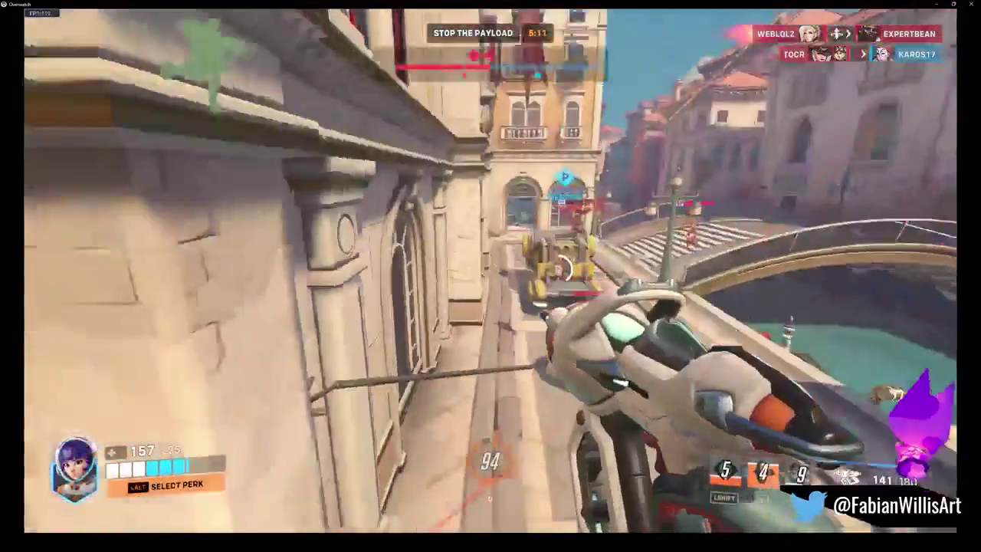
left_click(490, 276)
key("alt")
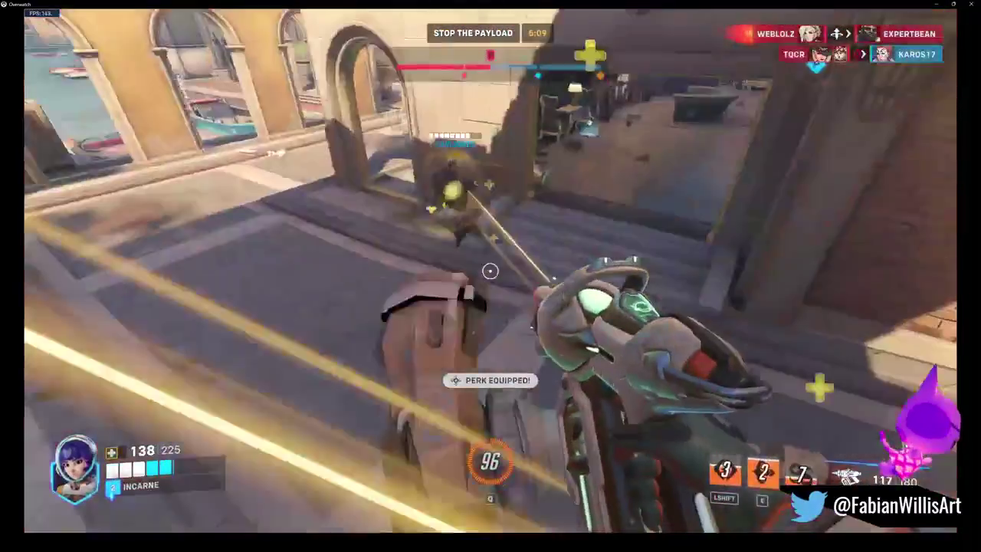
left_click(489, 270)
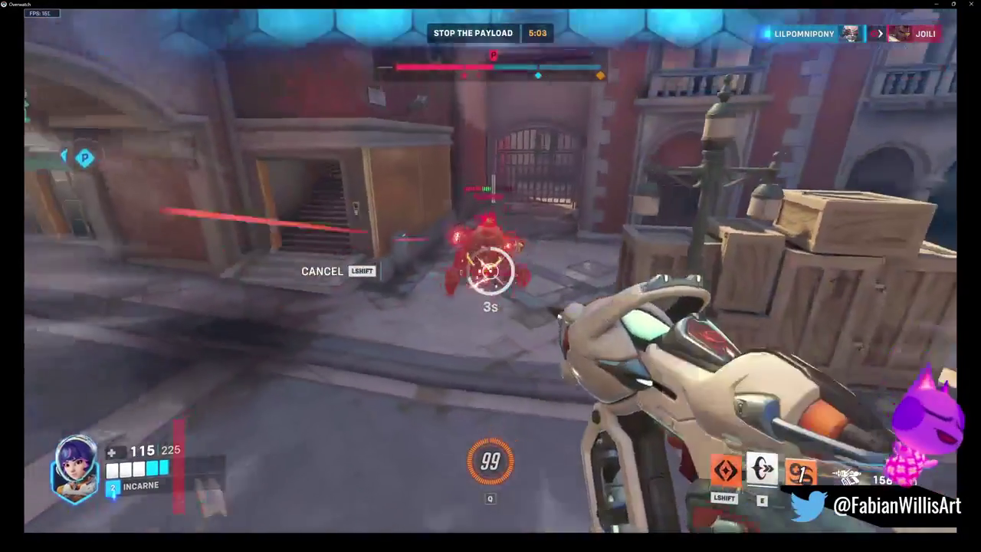
left_click(490, 270)
right_click(490, 276)
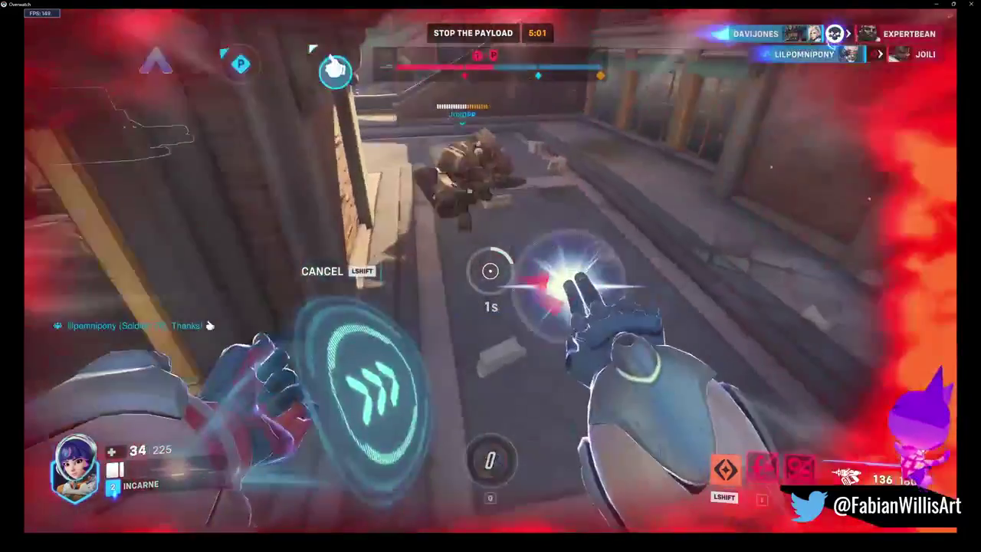
left_click(491, 271)
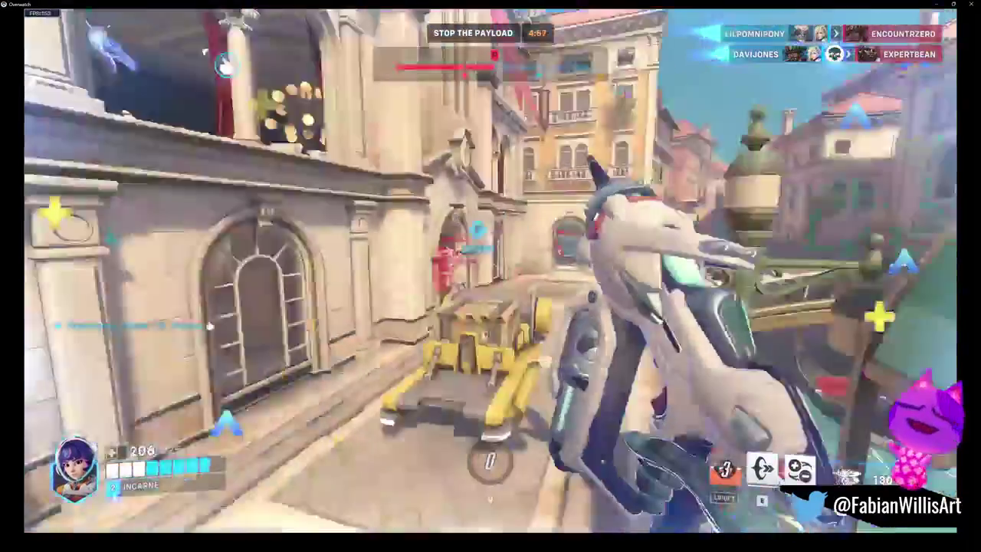
left_click(490, 270)
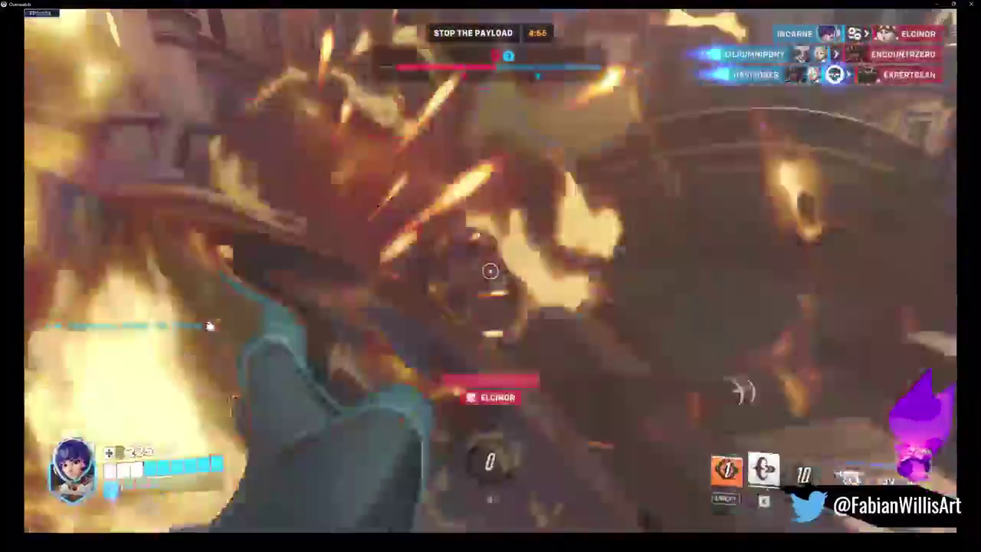
left_click(490, 270)
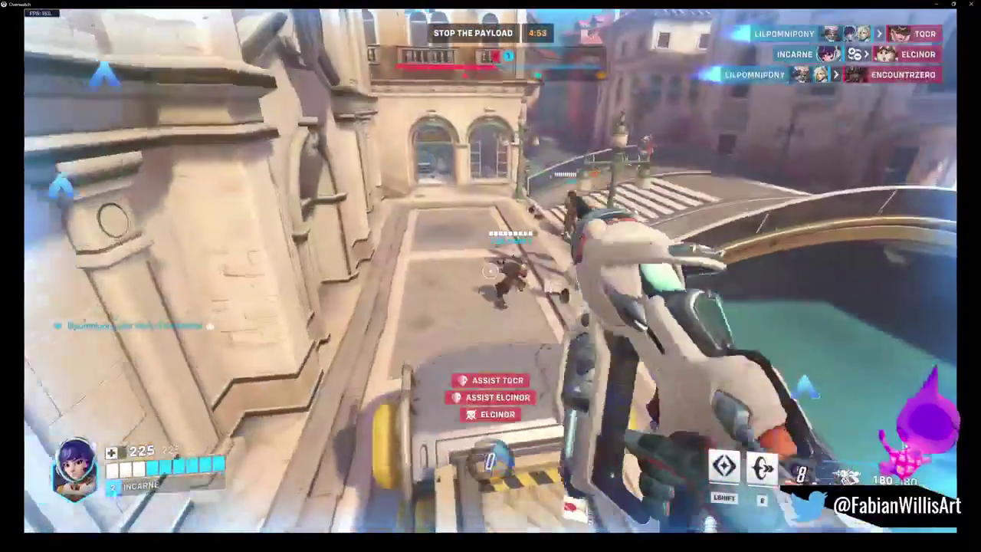
Fire at the enemy Reinhardt on the bridge and stairs, reloading twice
left_click(490, 270)
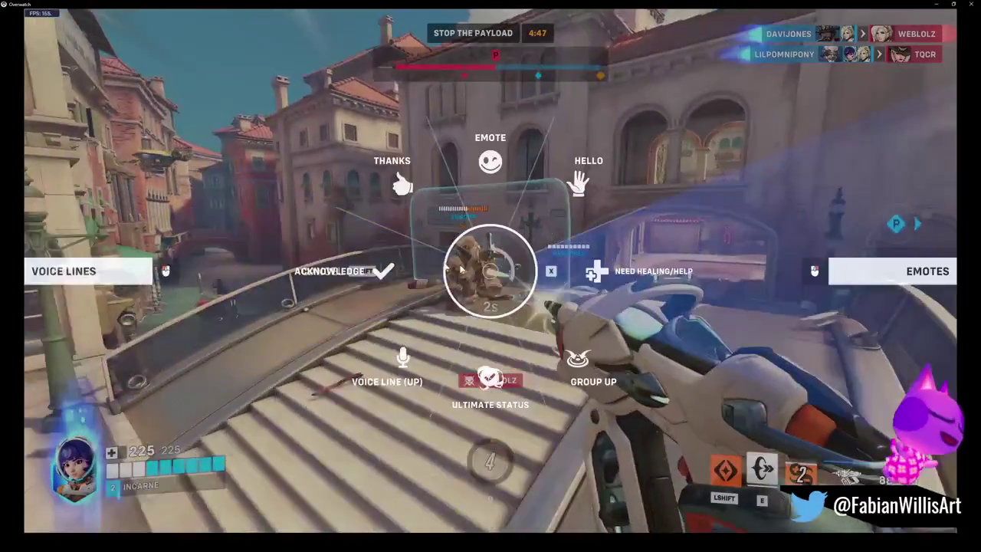
key("r")
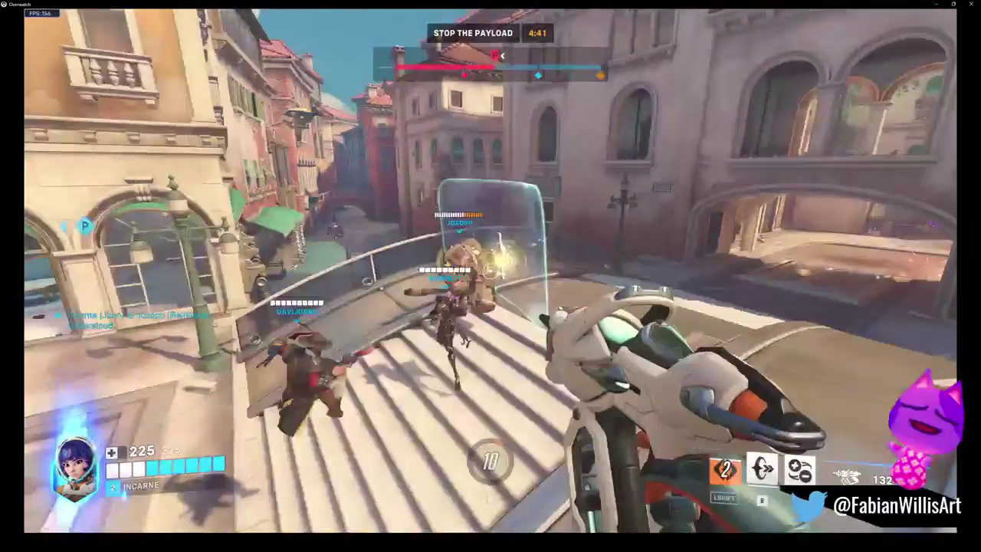
left_click(491, 270)
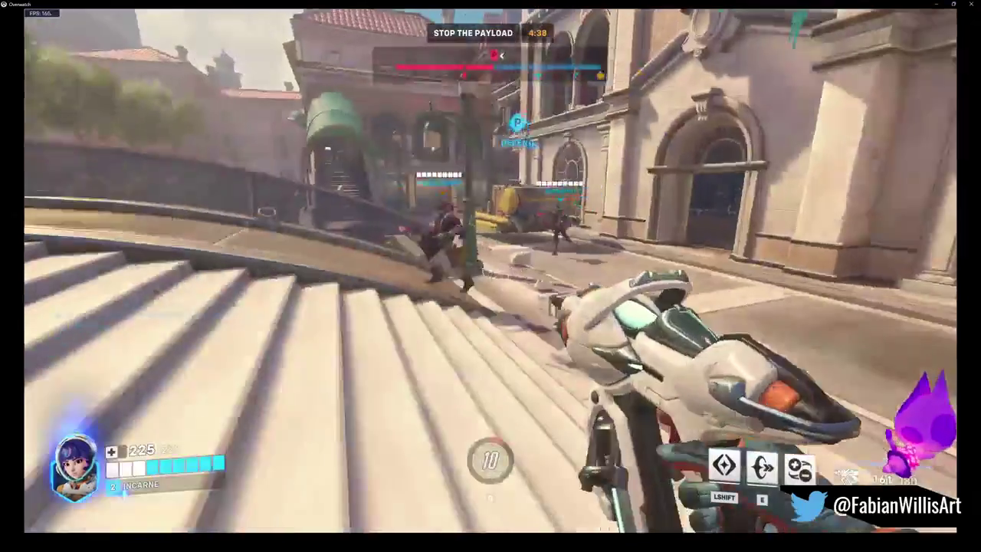
left_click(490, 271)
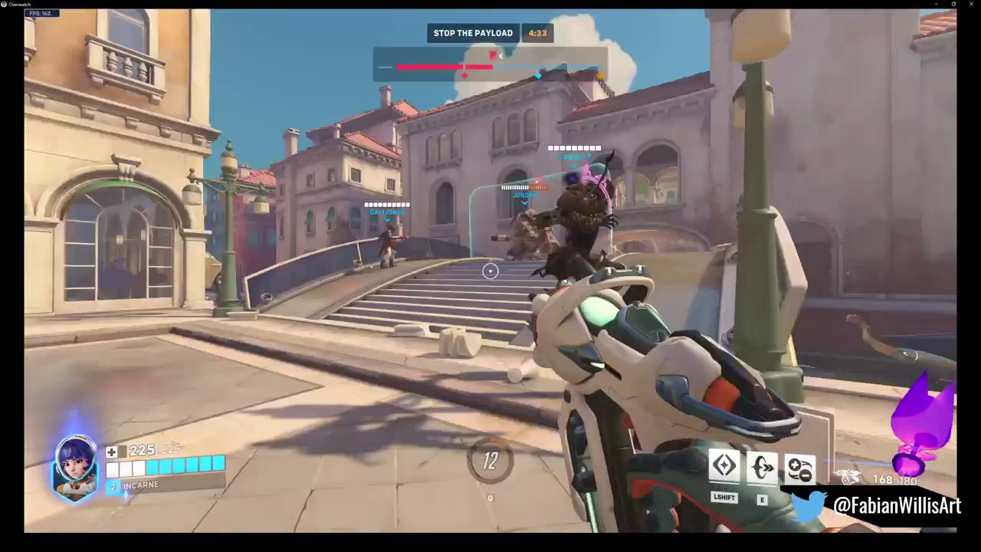
left_click(490, 270)
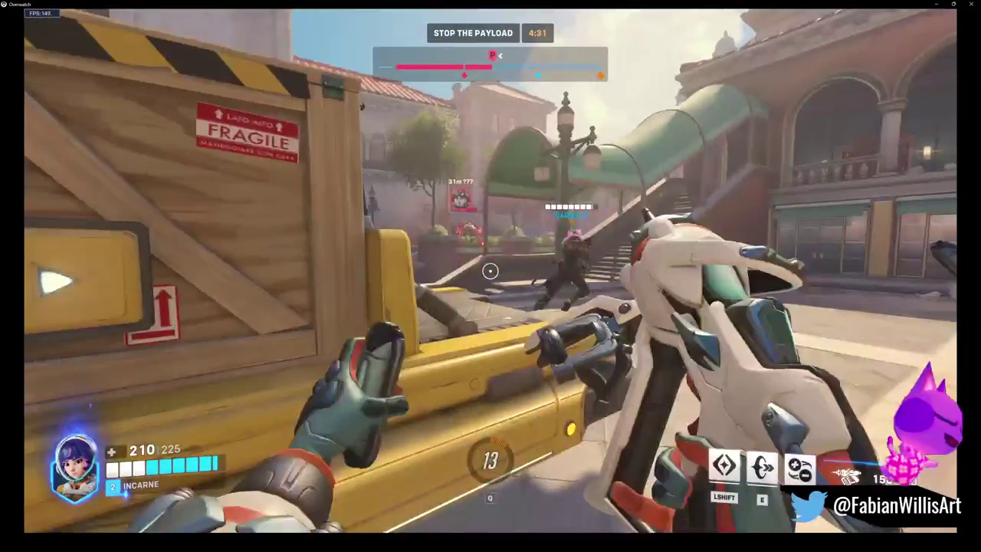
key("r")
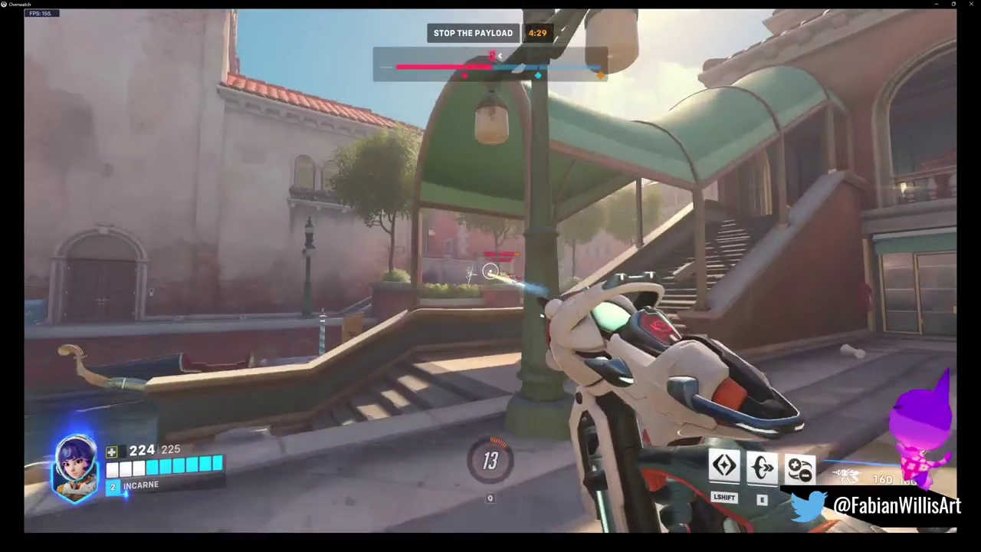
left_click(490, 271)
left_click(490, 271)
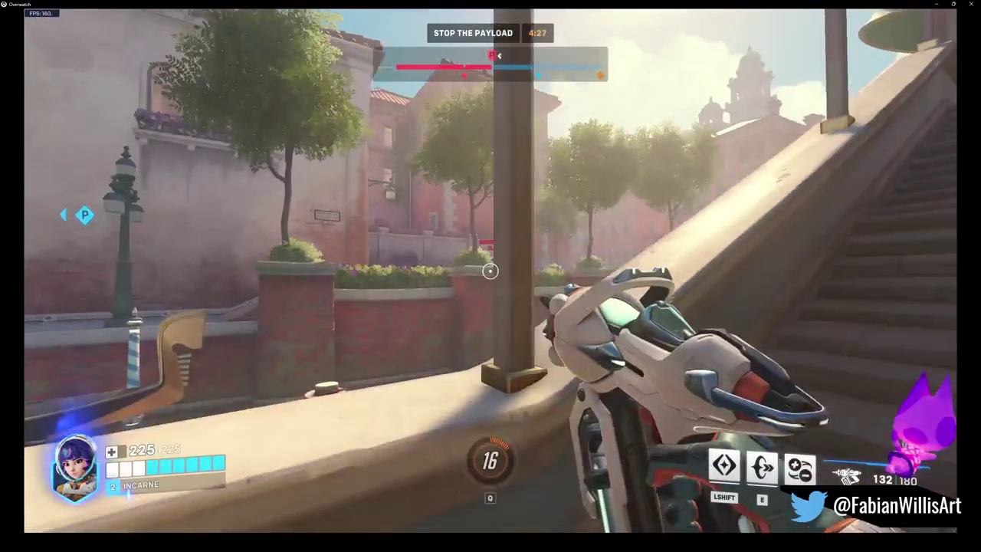
Move past the payload up to the balcony by the bridge and into the interior
key("w")
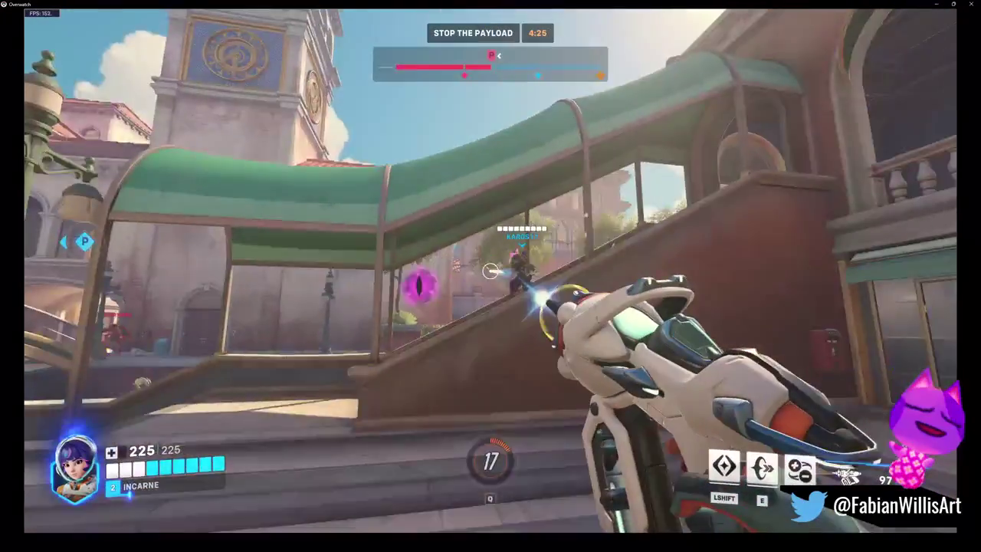
key("w")
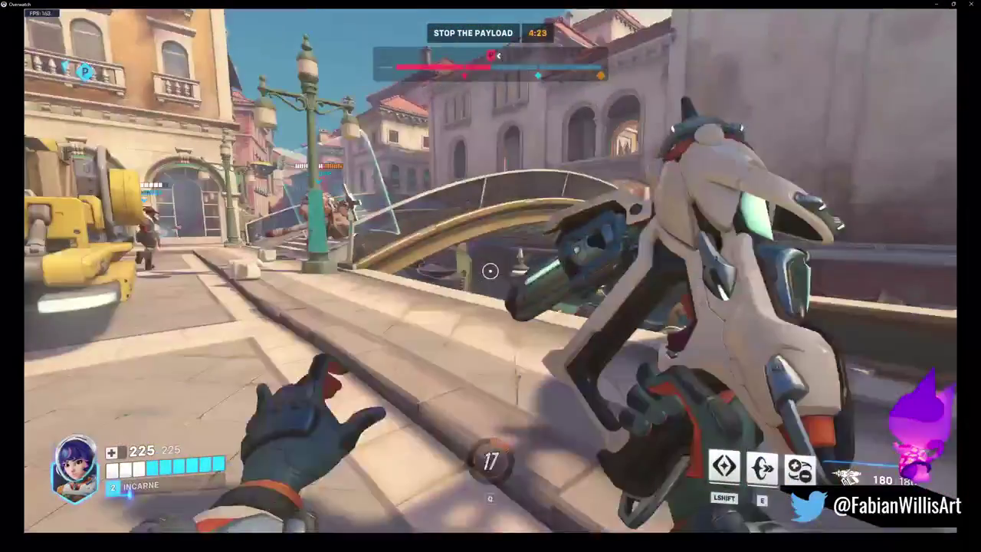
key("w")
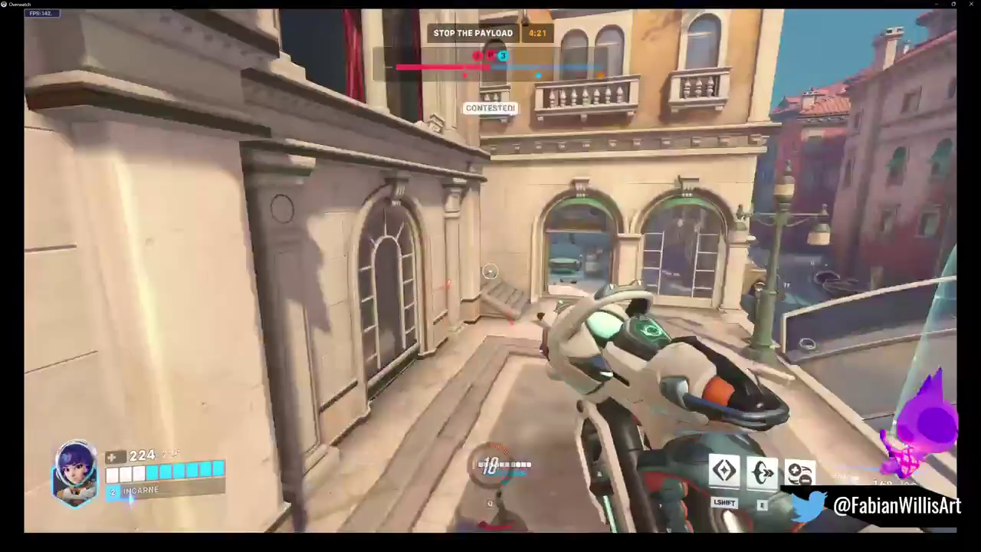
key("w")
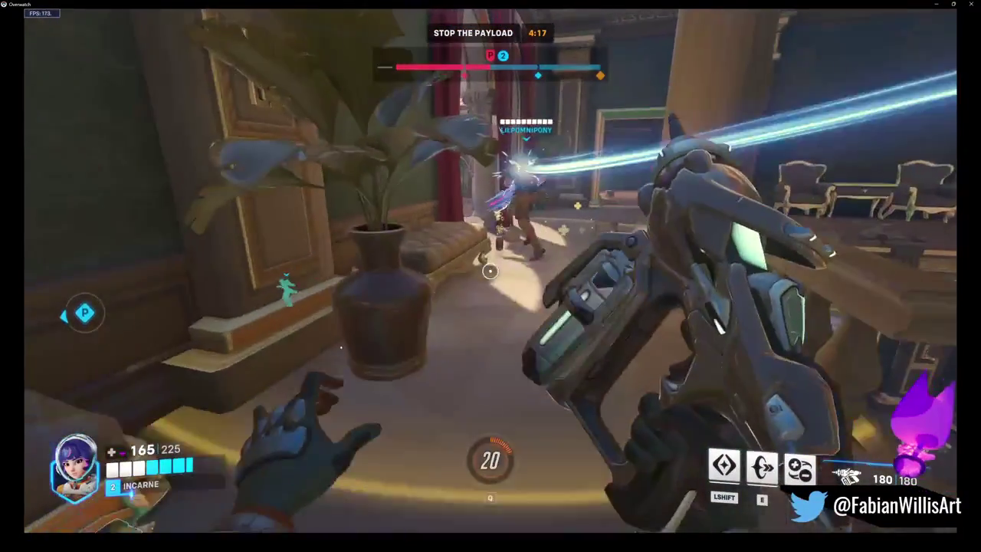
key("w")
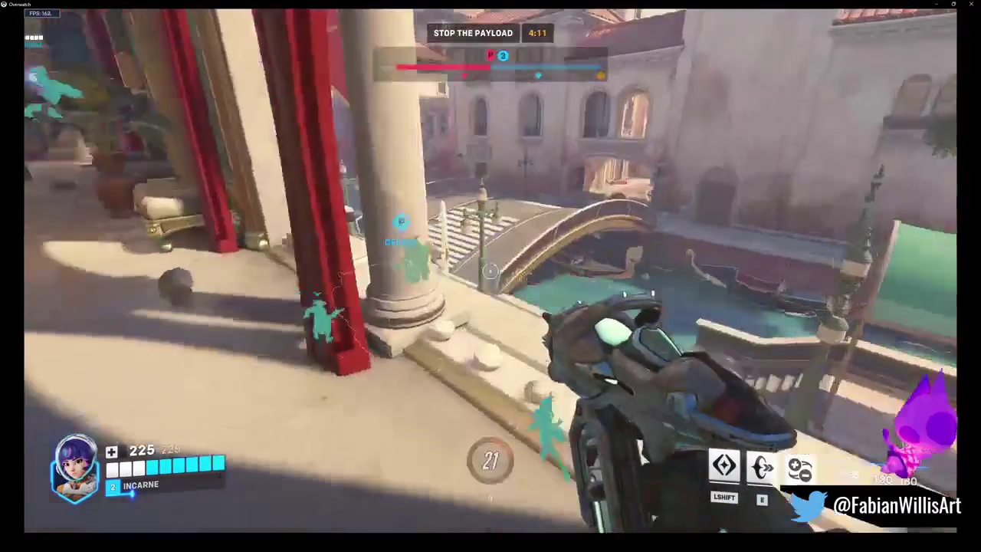
Fire at enemies on the bridge, colonnade and around the payload until Juno is eliminated
left_click(490, 270)
left_click(490, 270)
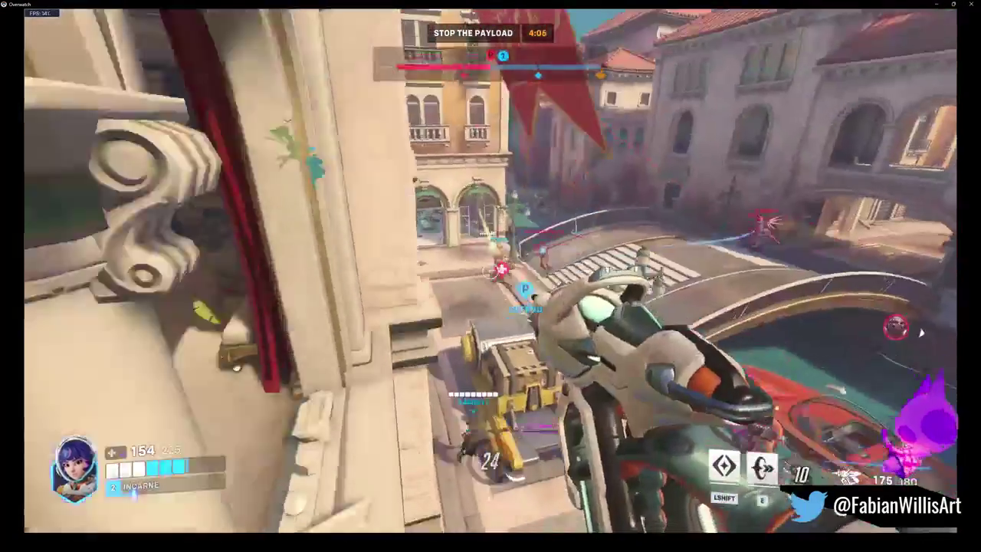
left_click(491, 270)
left_click(463, 240)
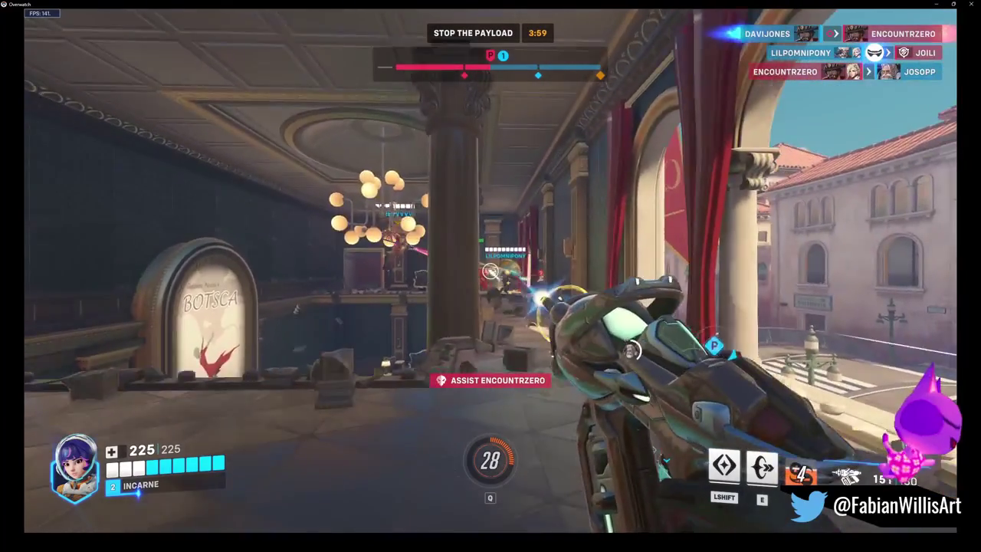
left_click(490, 270)
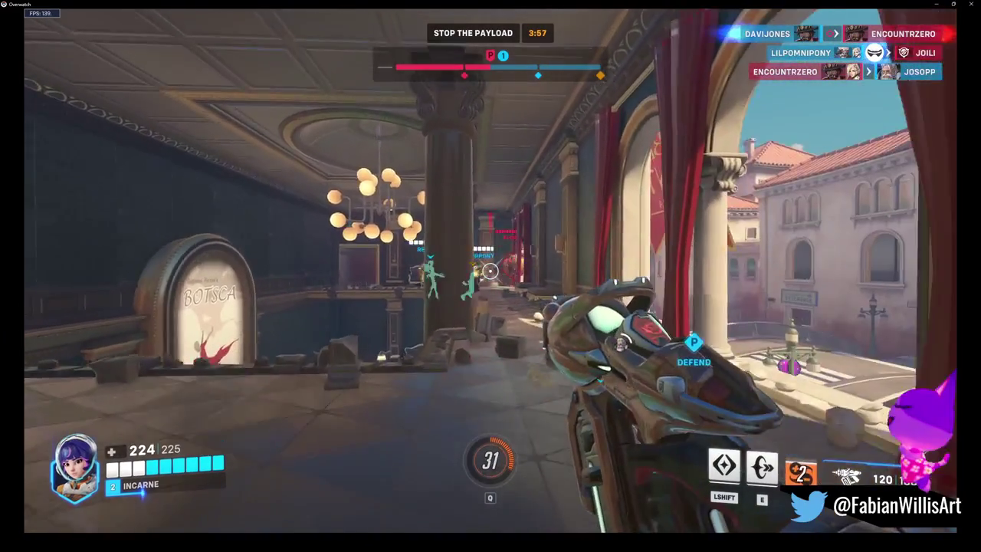
key("r")
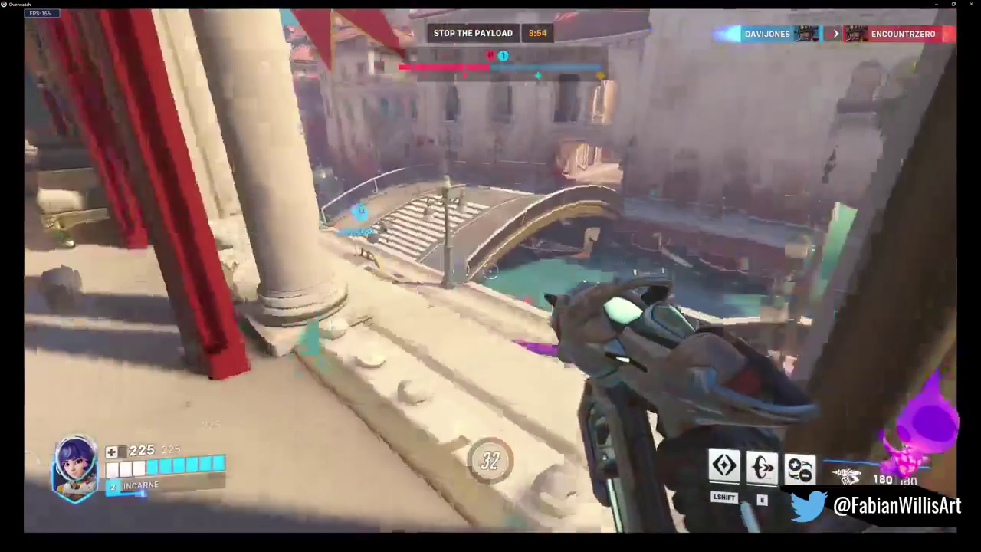
left_click(491, 270)
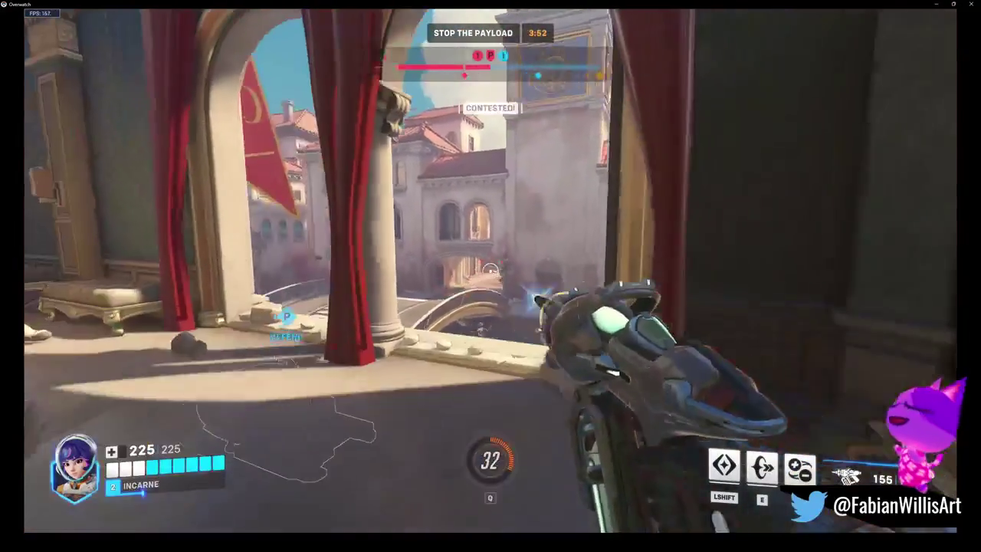
left_click(490, 269)
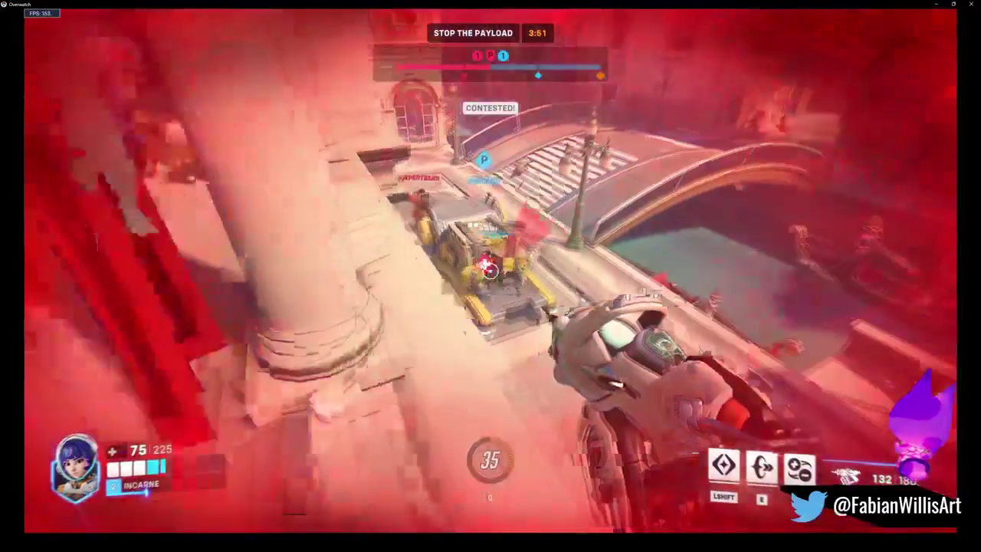
left_click(491, 269)
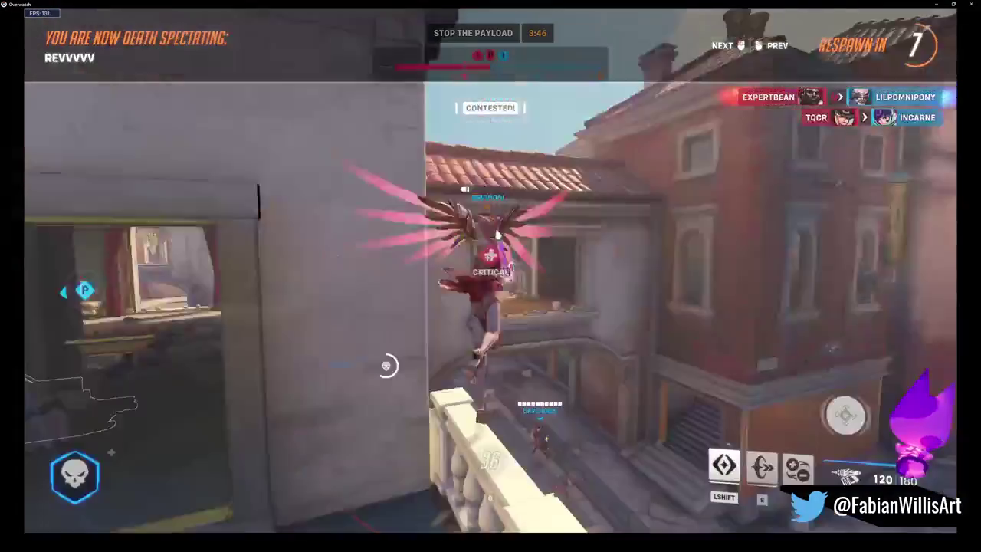
Check the scoreboard during the respawn wait, then speed-boost out of spawn into the courtyard
key("Tab")
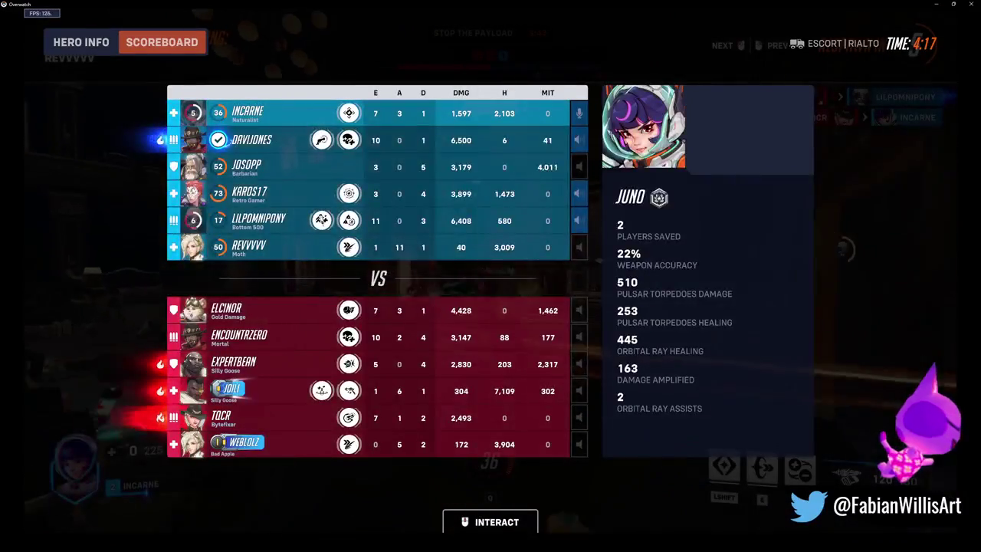
key("Tab")
key("Tab")
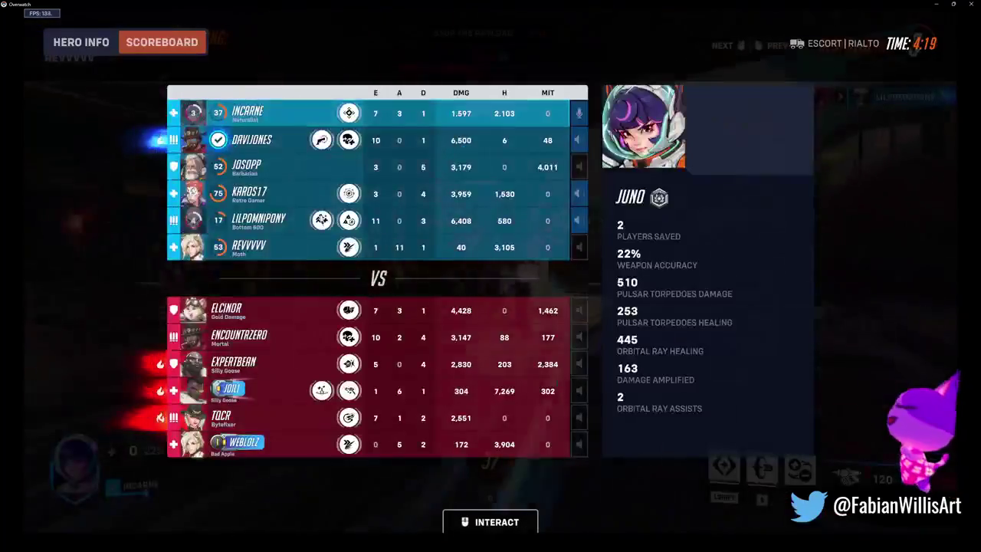
key("Tab")
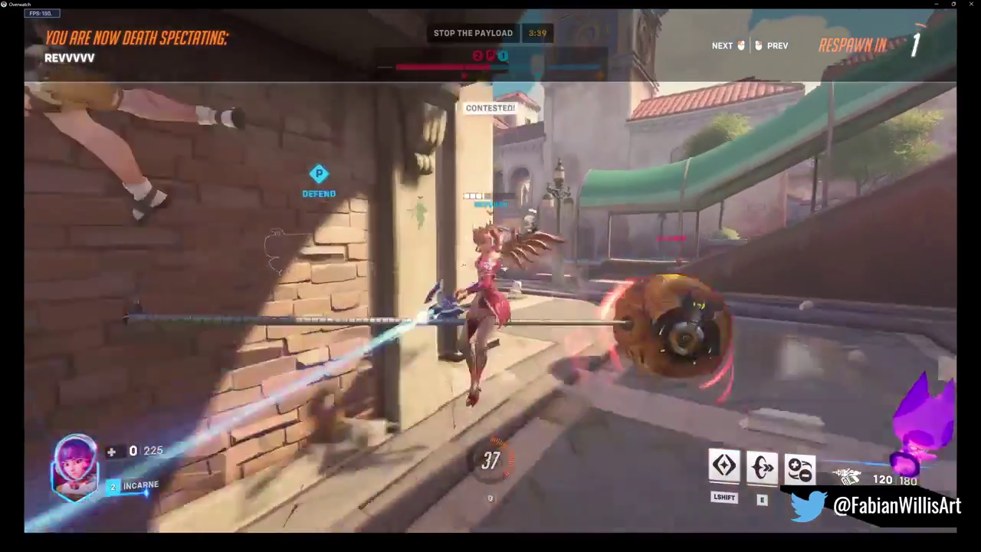
key("e")
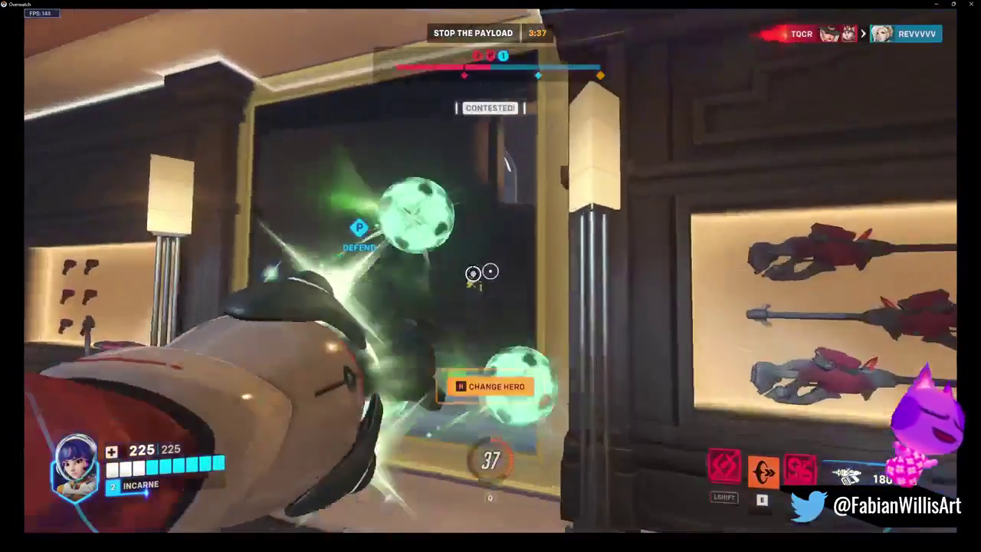
key("w")
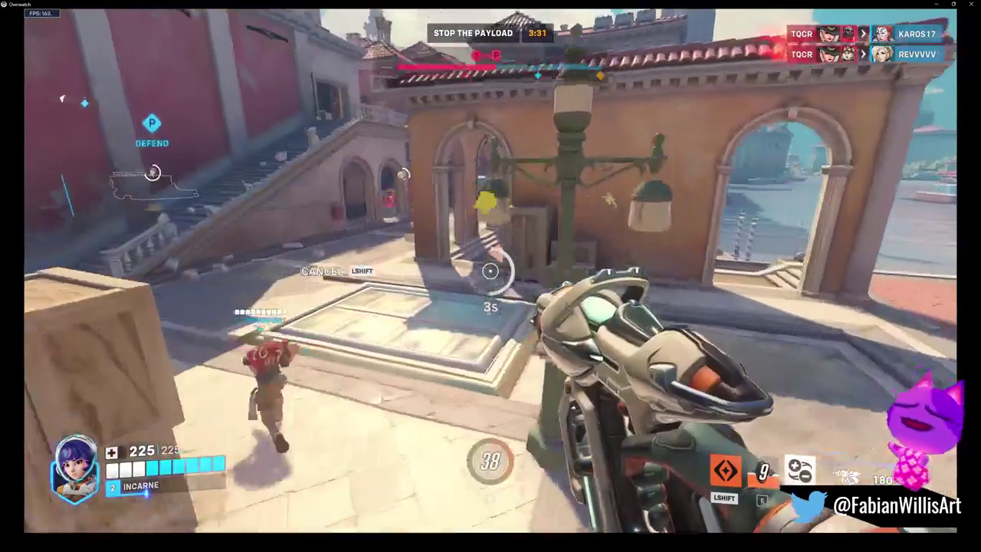
Fire on attackers at the stairs and archway, drop a Hyper Ring, and check the scoreboard after dying
left_click(490, 270)
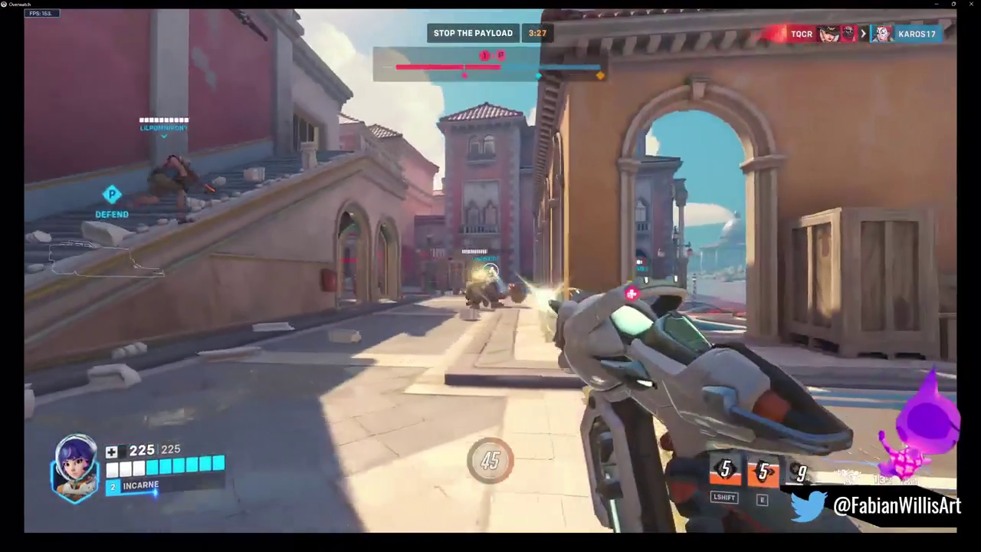
left_click(491, 270)
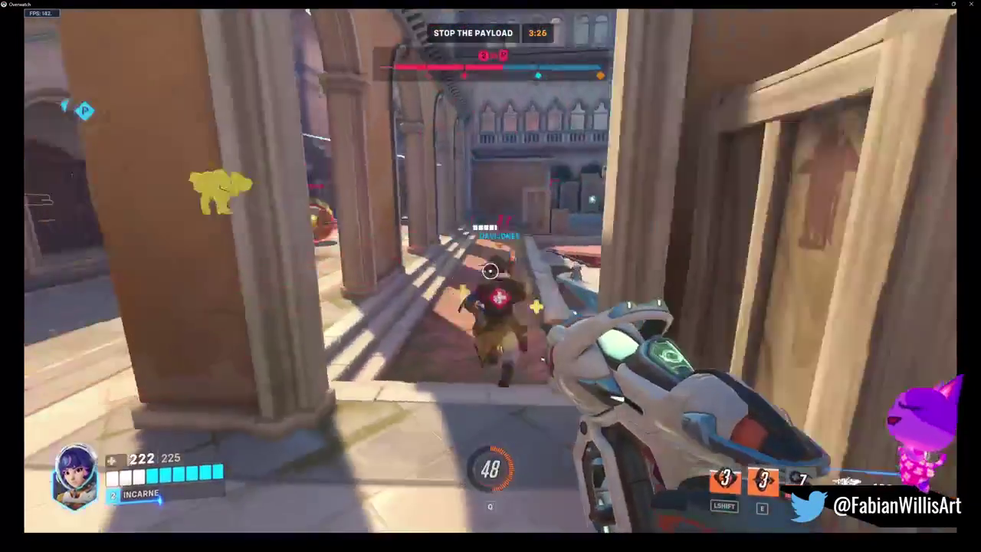
left_click(490, 270)
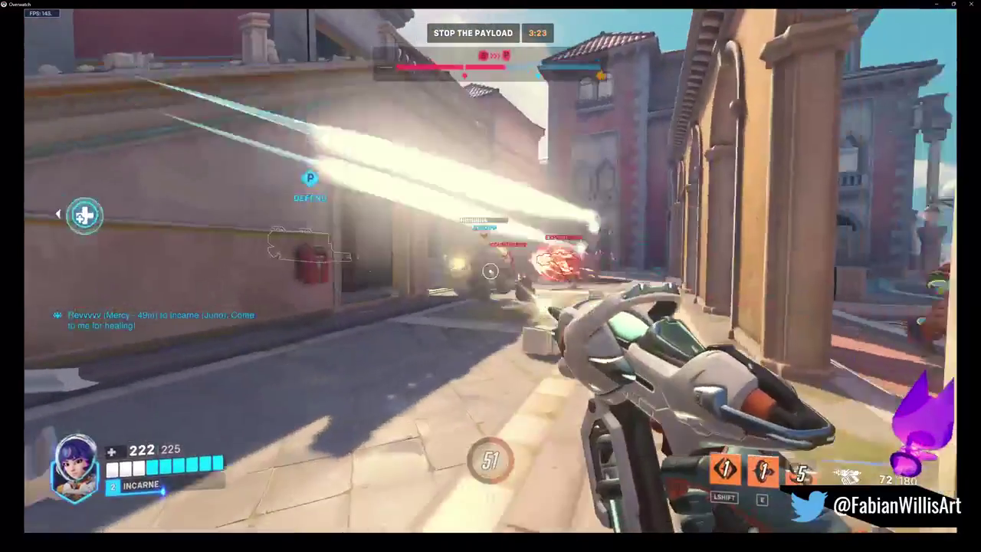
left_click(491, 270)
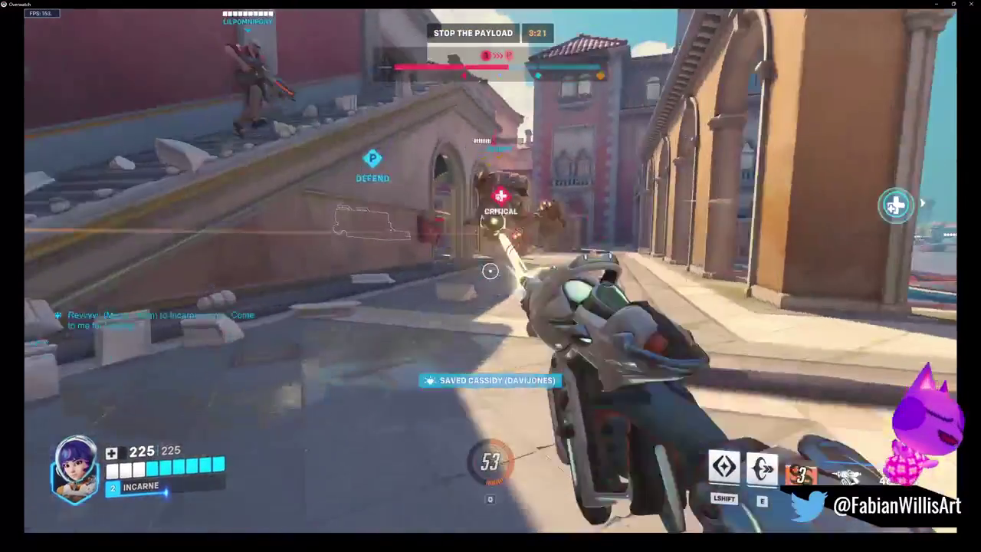
key("e")
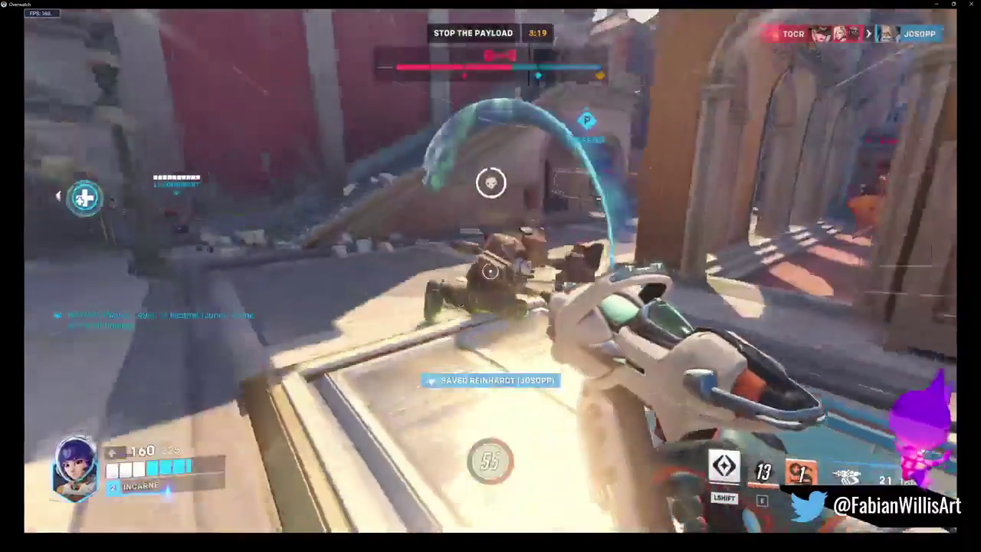
left_click(491, 270)
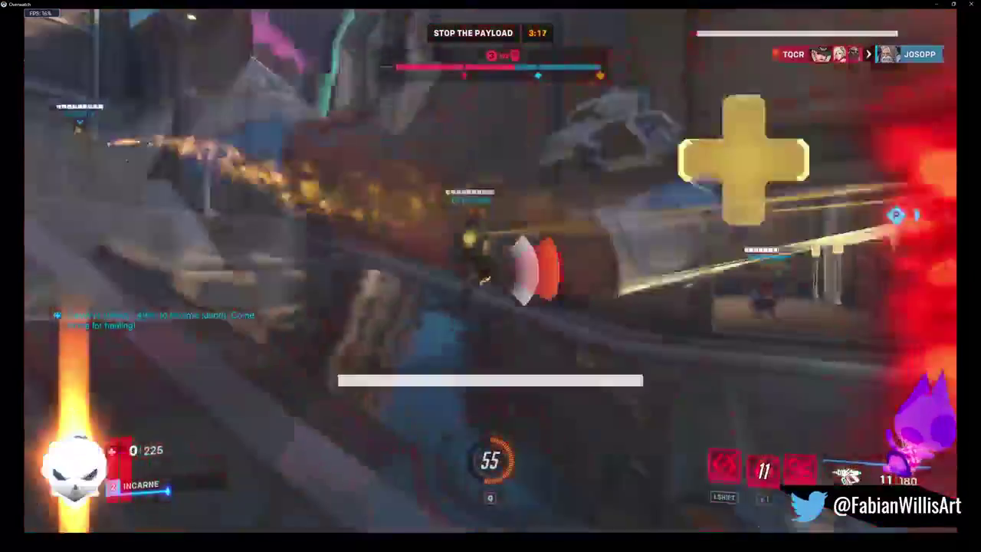
key("Tab")
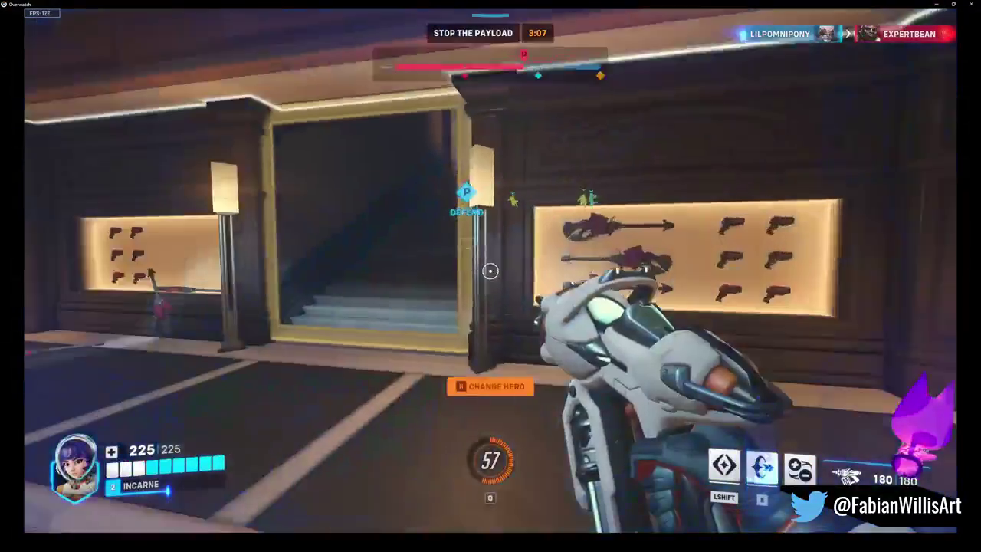
Speed-ring out of spawn, glide toward the payload, and hit its attackers with blaster fire and Pulsar Torpedoes
key("e")
key("w")
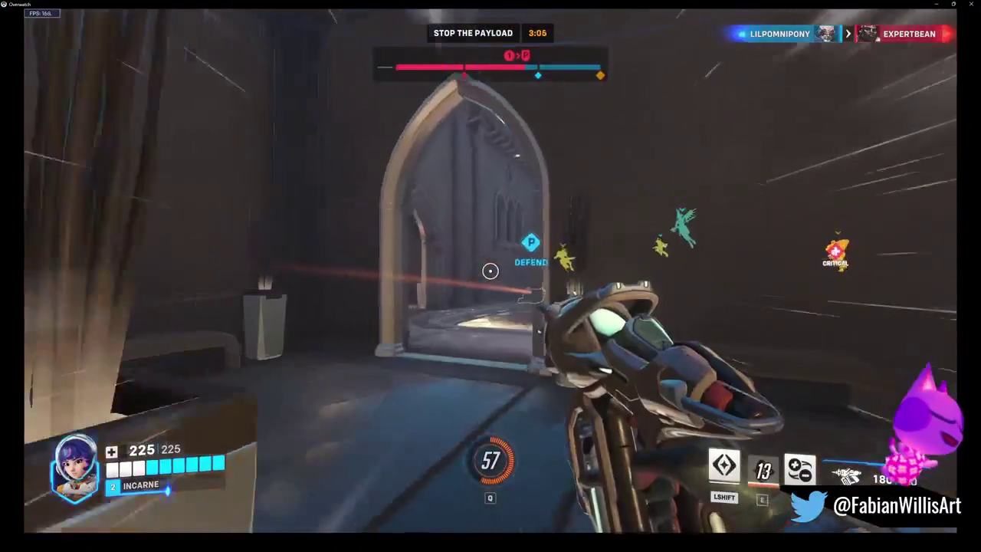
left_click(491, 271)
left_click(490, 270)
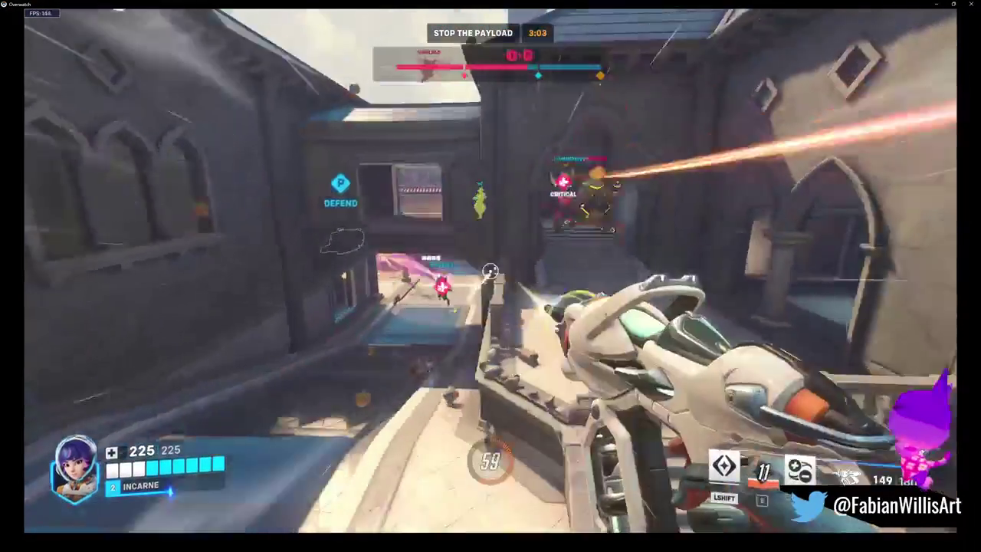
key("shift")
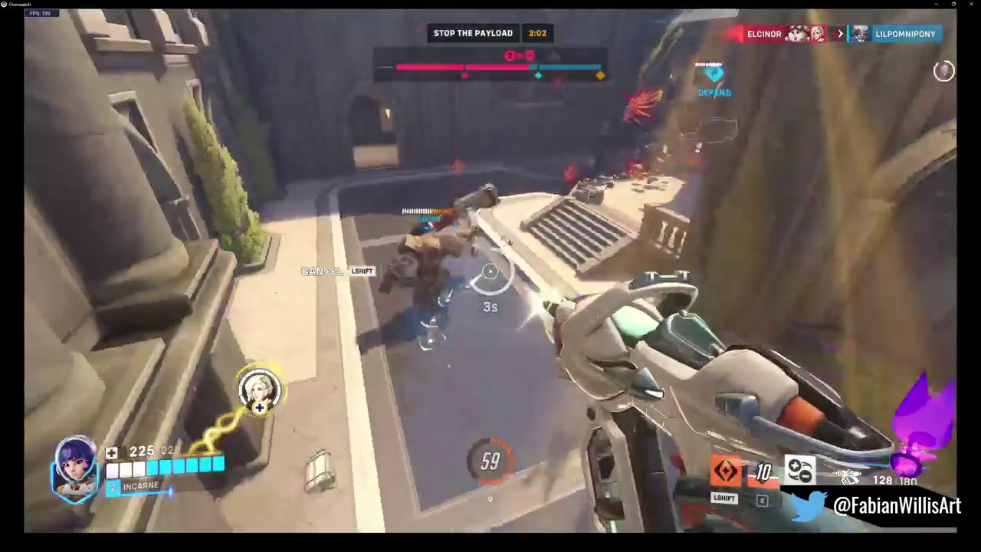
left_click(490, 270)
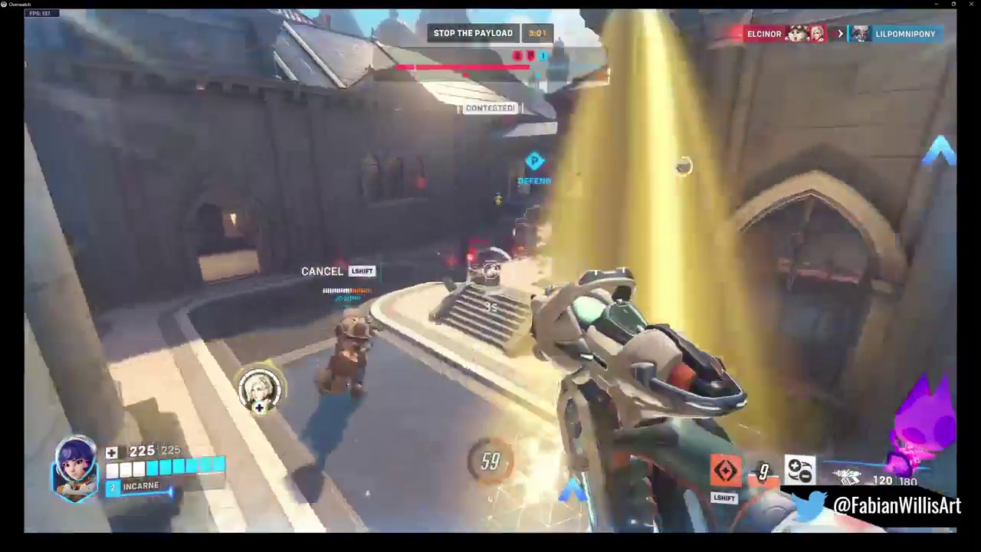
right_click(491, 271)
left_click(491, 271)
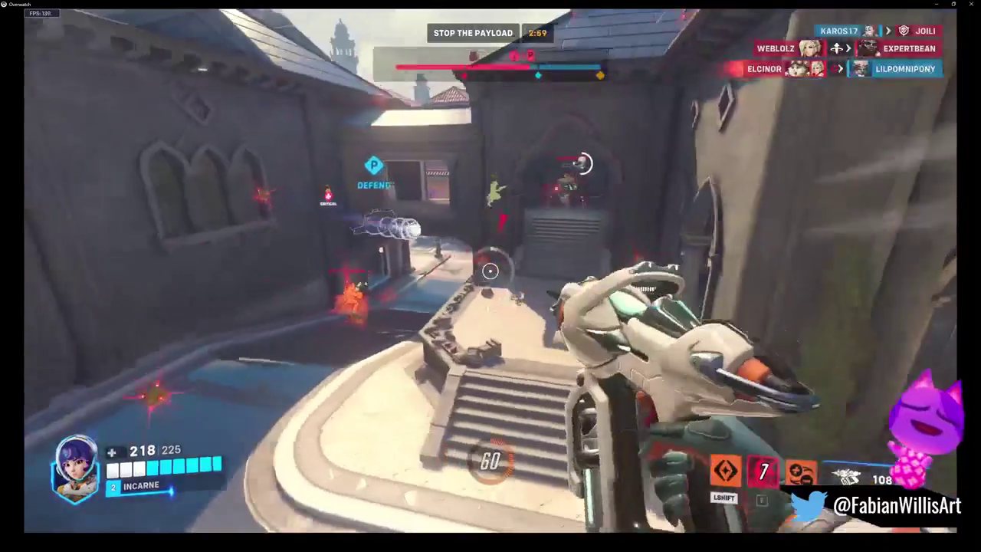
left_click(490, 271)
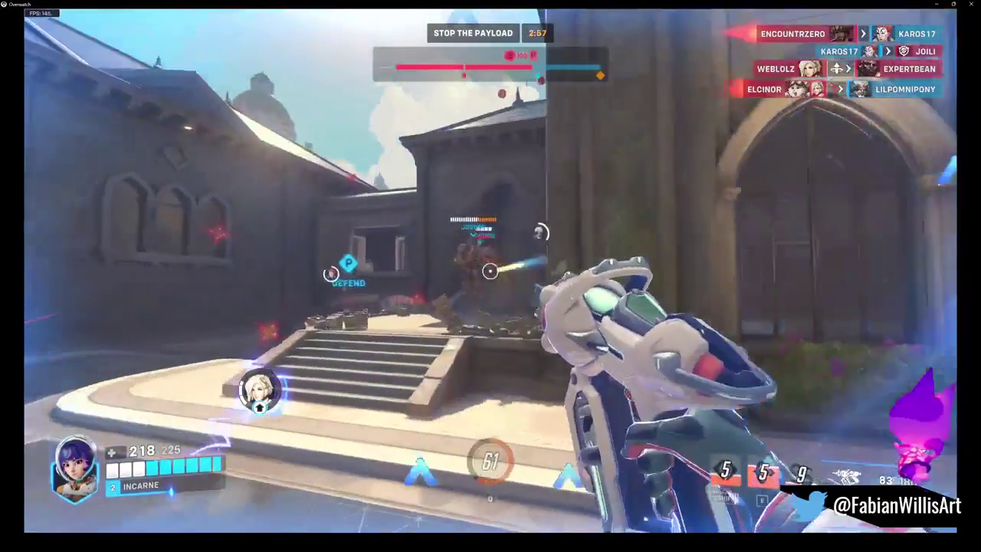
left_click(490, 270)
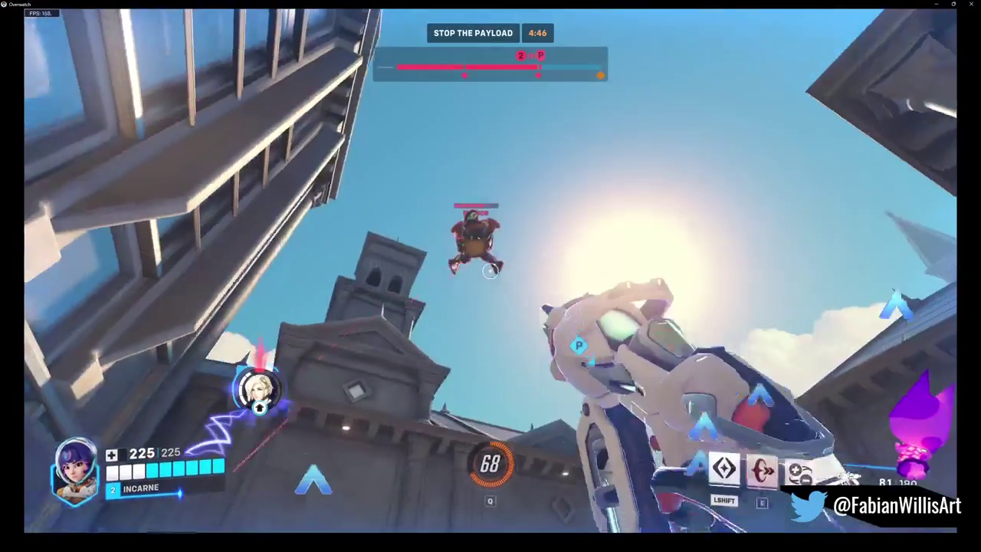
Torpedo and shoot the Wrecking Ball, reload, then glide to the archway to finish the enemy outside
right_click(490, 276)
left_click(490, 276)
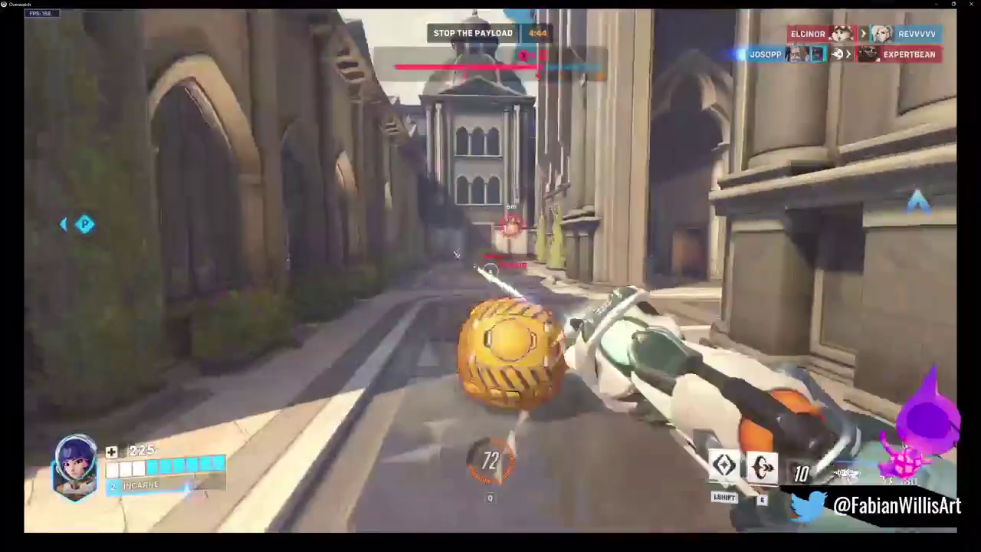
left_click(490, 270)
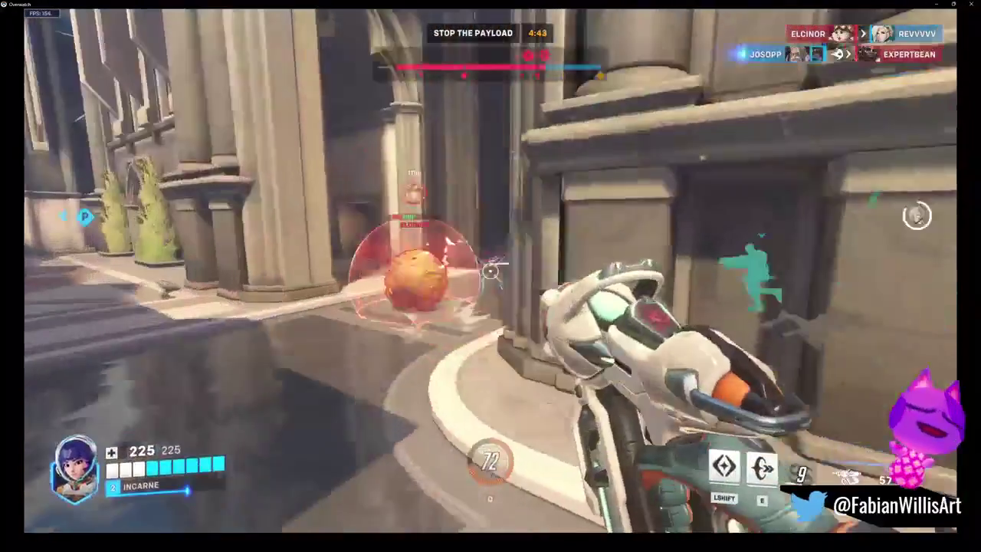
key("r")
key("shift")
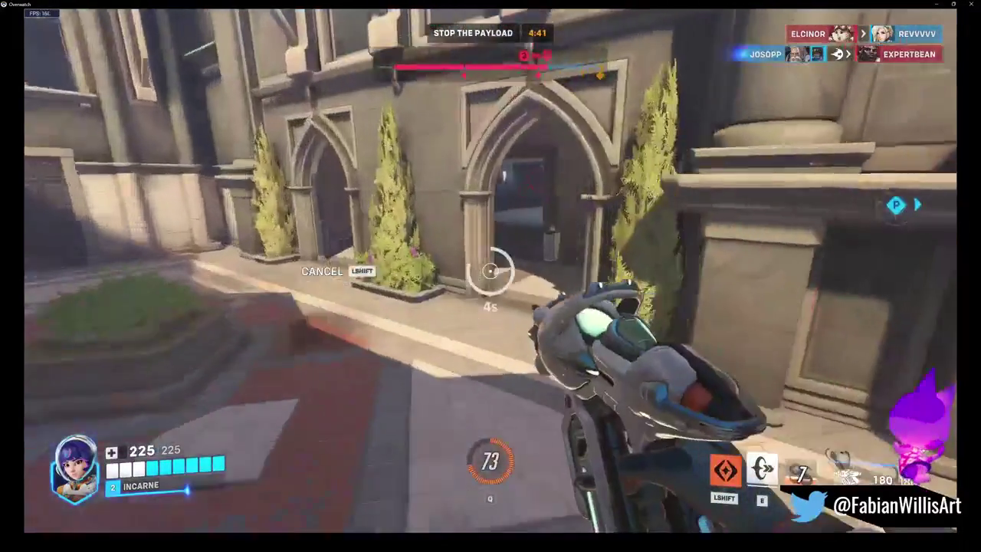
left_click(490, 272)
left_click(490, 272)
left_click(491, 270)
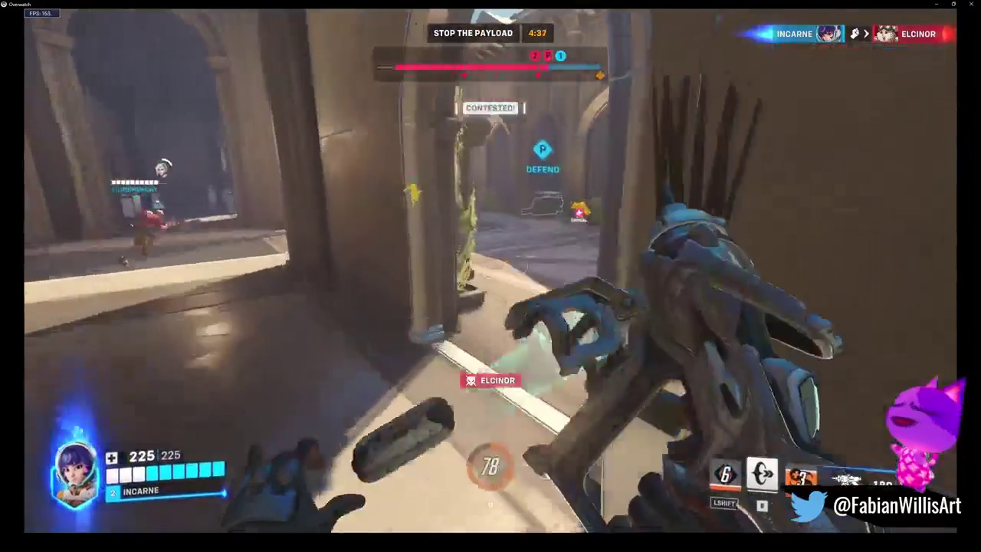
Cast a speed ring toward the plaza, glide to the payload, and torpedo the enemy in the library doorway
key("e")
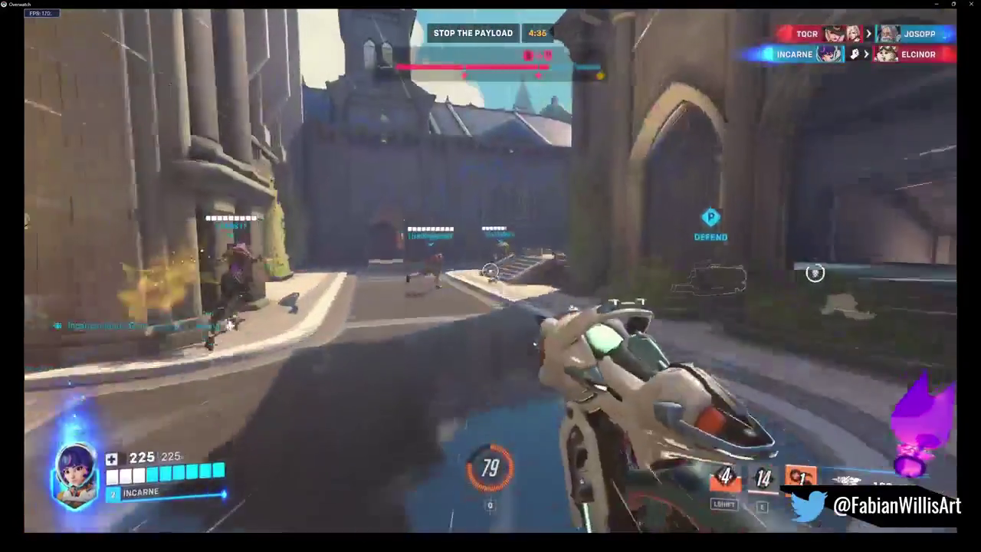
left_click(490, 270)
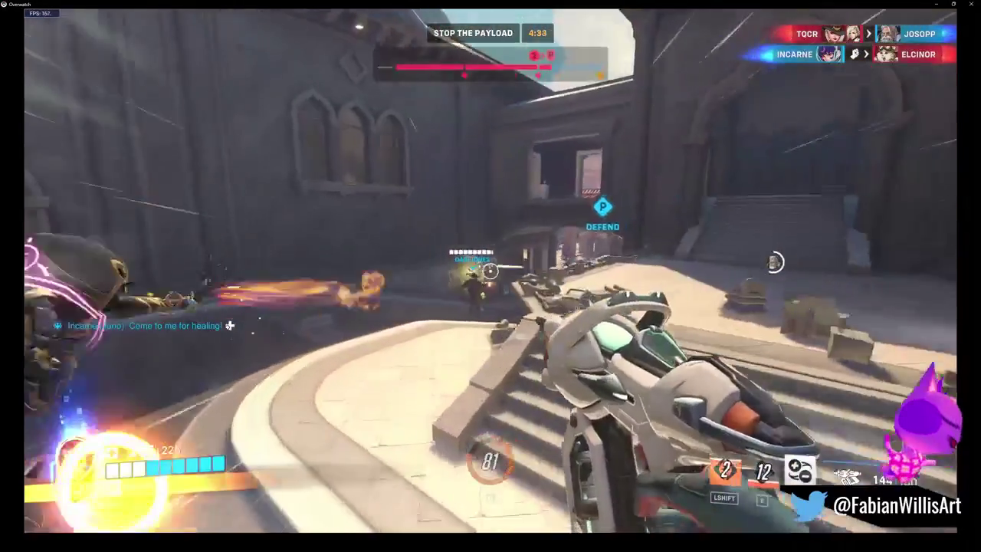
left_click(491, 271)
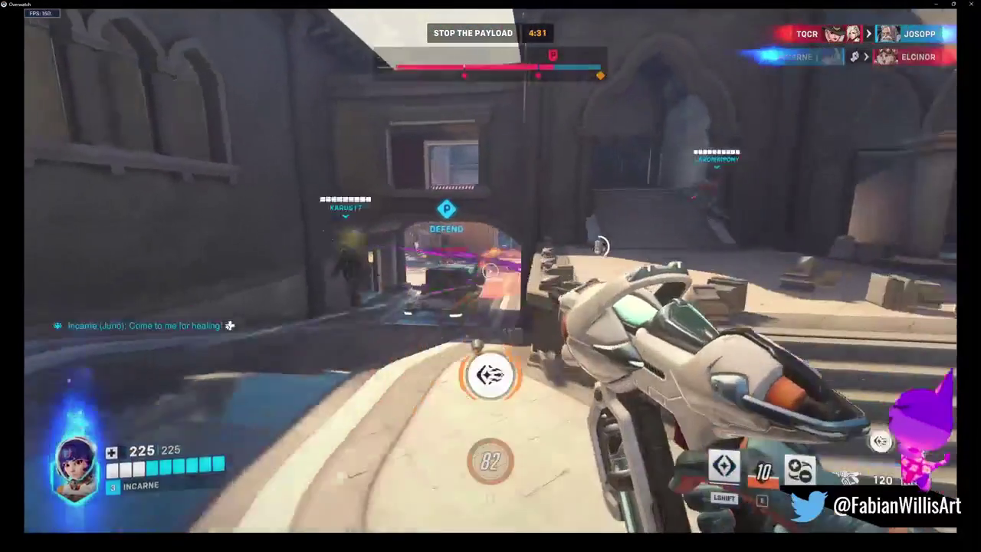
right_click(490, 271)
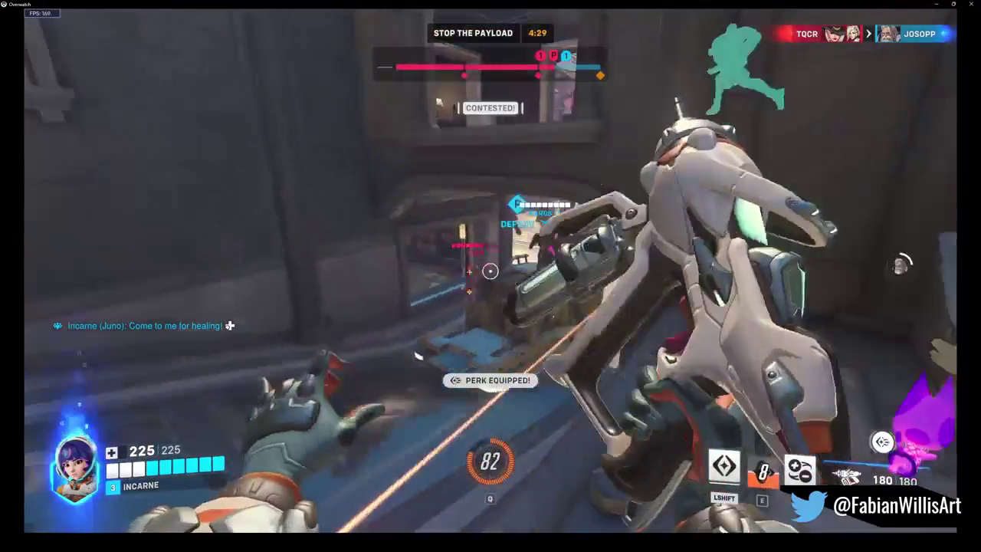
left_click(490, 271)
key("shift")
left_click(491, 270)
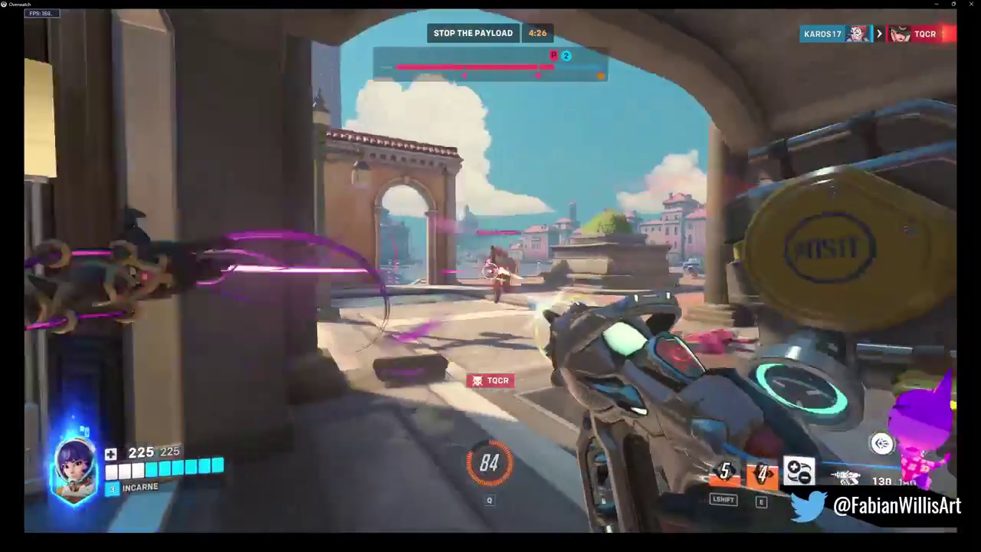
left_click(490, 270)
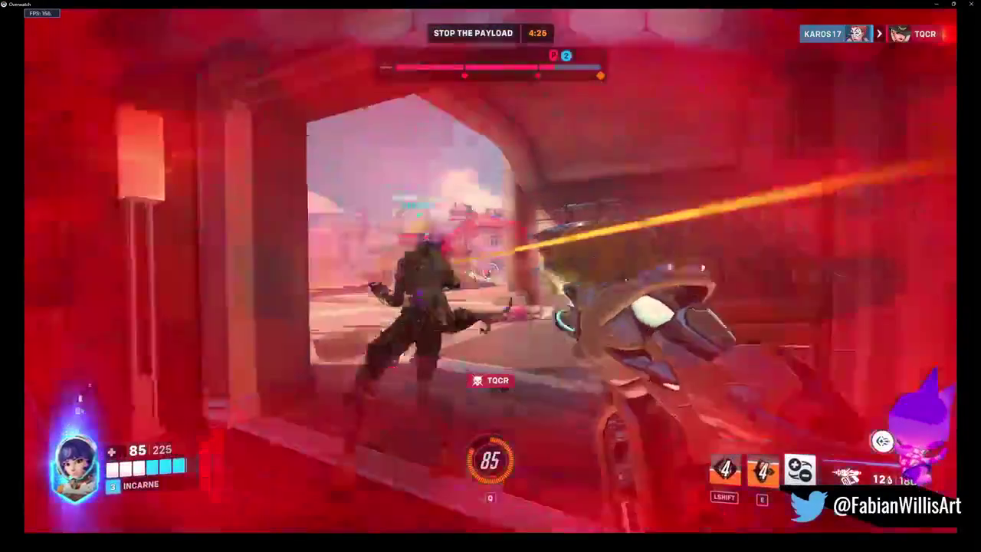
left_click(490, 270)
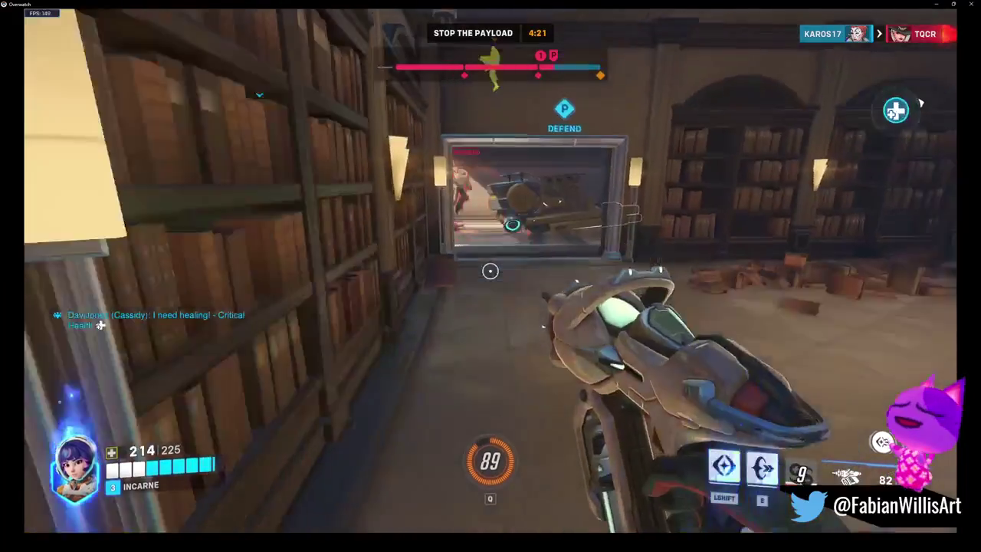
Glide onto the plaza, place another speed ring, unleash Orbital Ray over the payload, then view the scoreboard
left_click(490, 270)
key("shift")
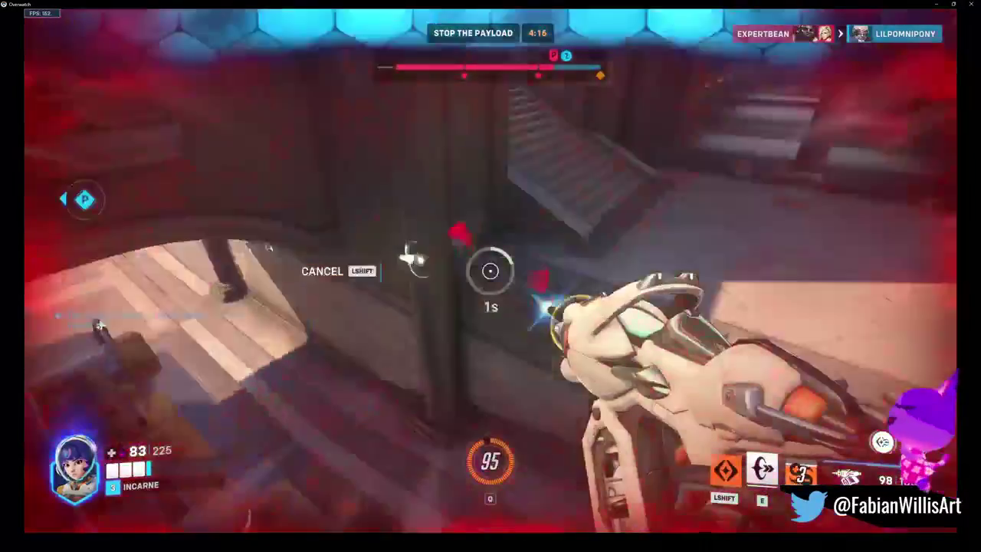
left_click(490, 270)
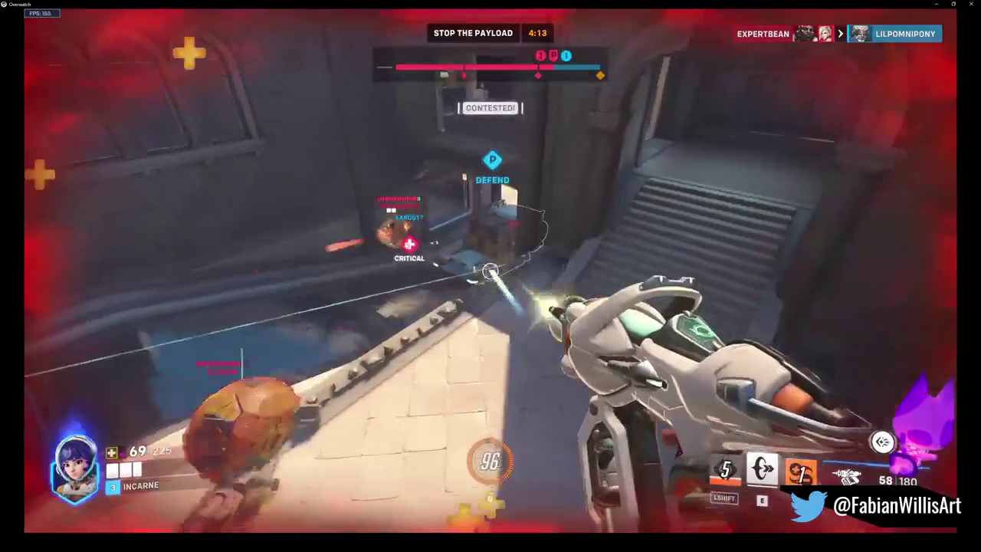
key("e")
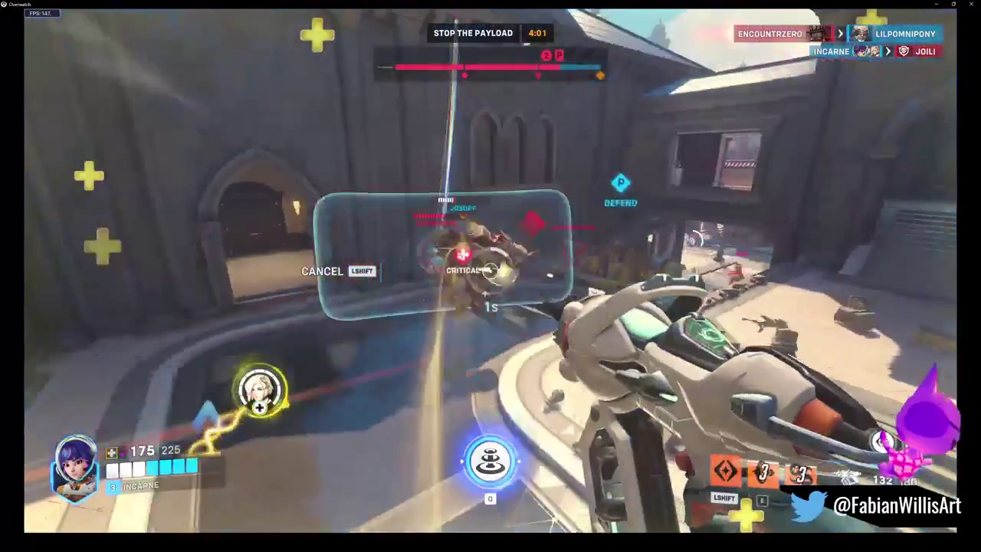
key("q")
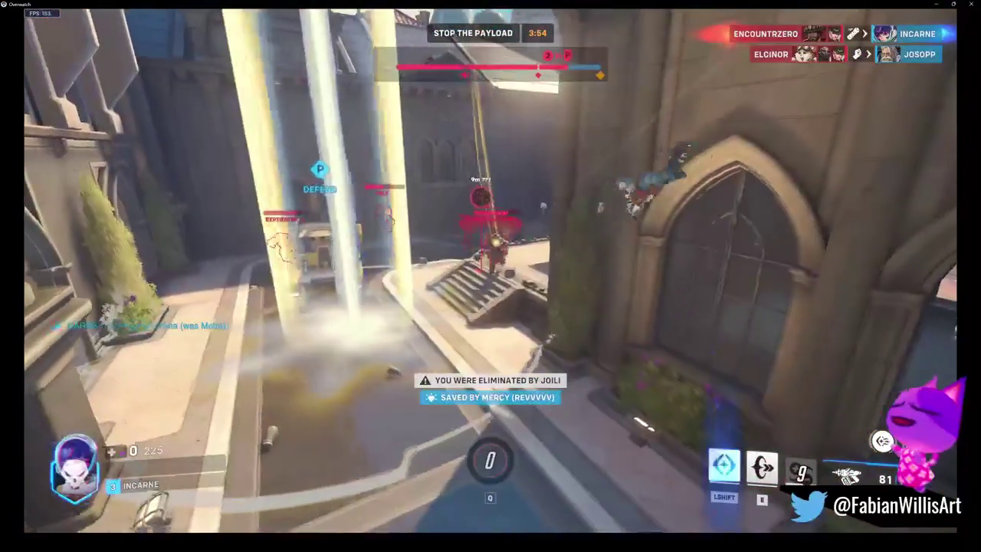
key("Tab")
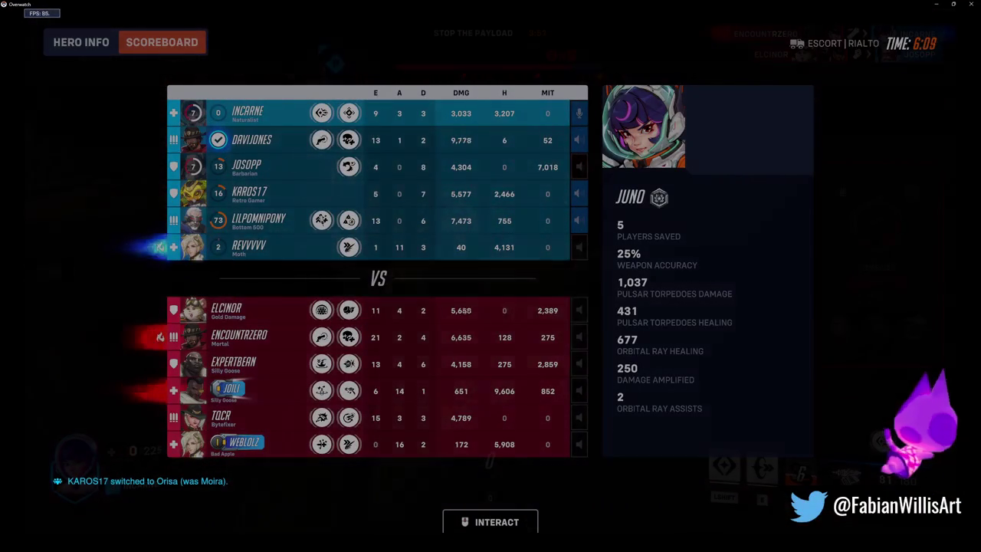
Review the updated stats, then respawn, speed-ring and glide to the payload to save Orisa
key("Tab")
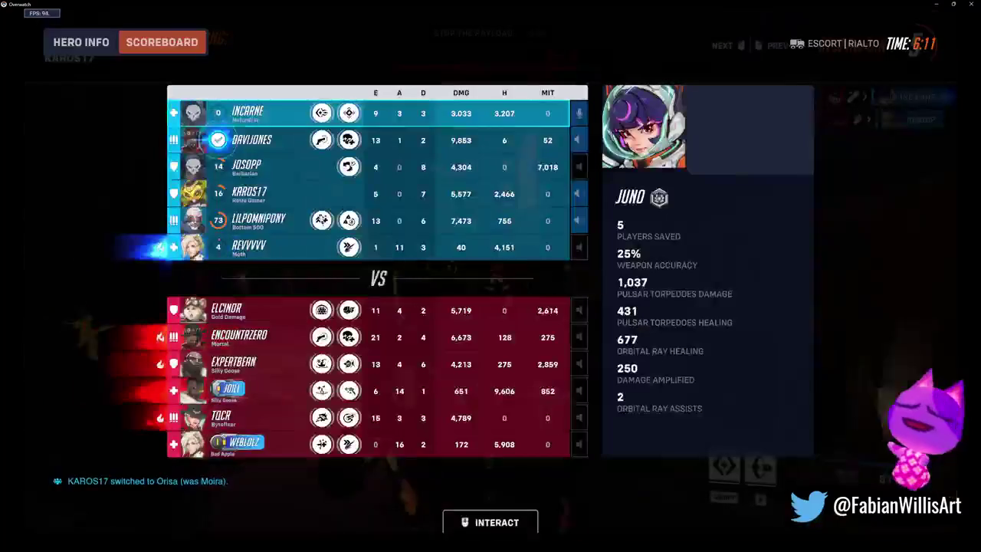
key("Tab")
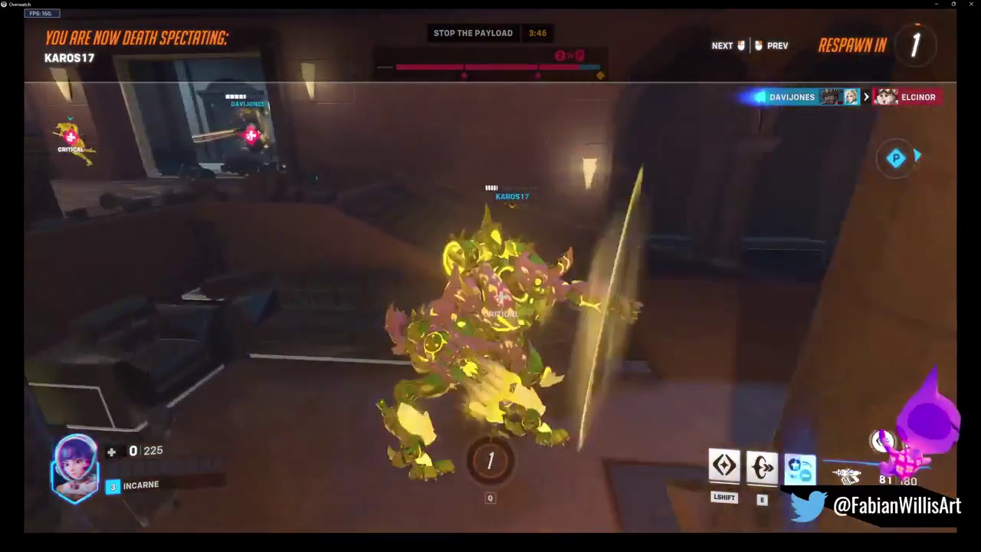
key("e")
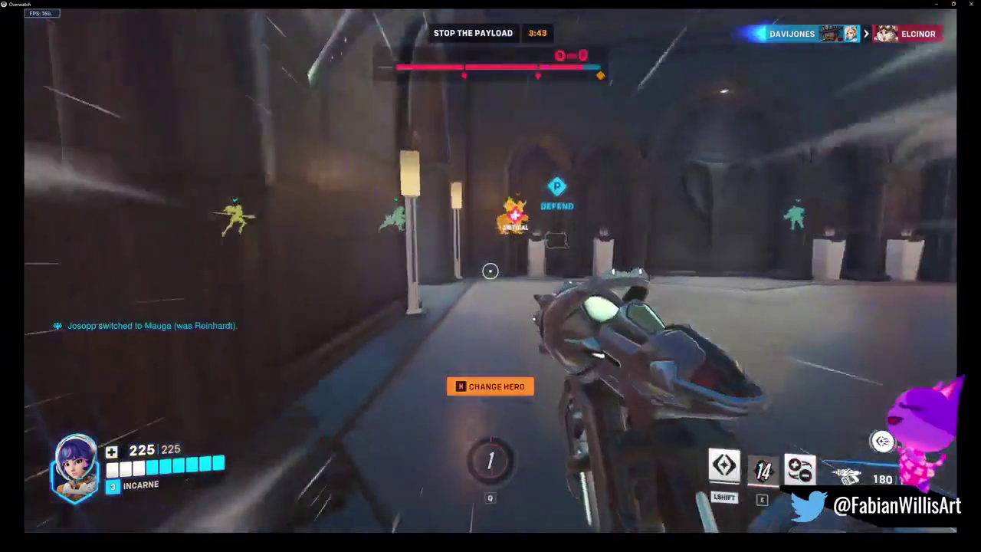
key("w")
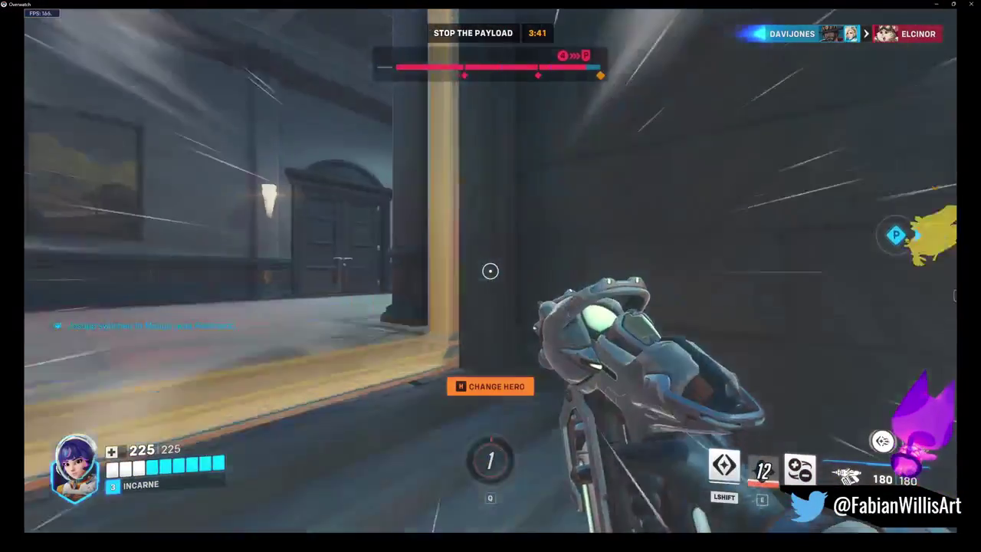
key("shift")
left_click(490, 270)
left_click(490, 271)
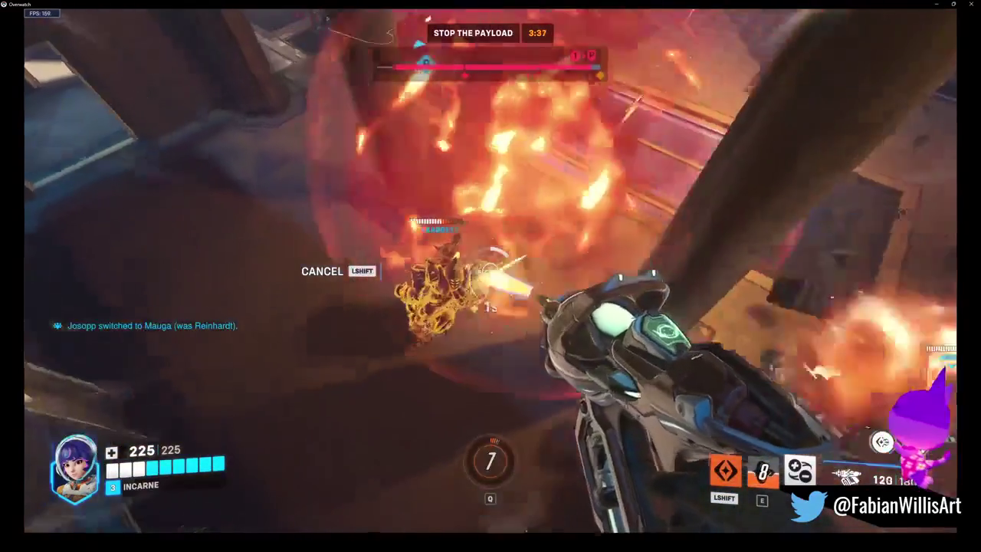
left_click(491, 270)
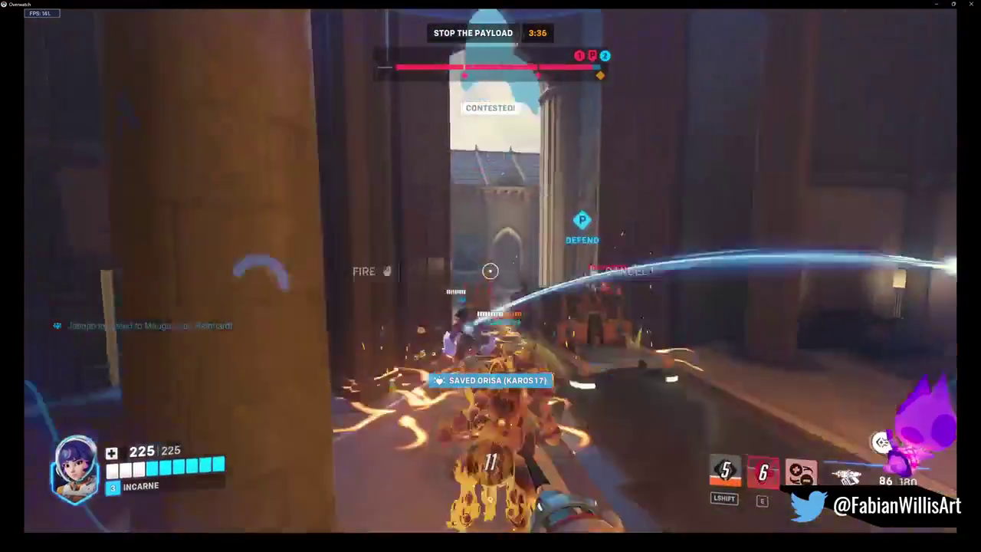
Torpedo and shoot enemies in the hall and payload street, then spectate a teammate until respawn
right_click(490, 271)
left_click(490, 271)
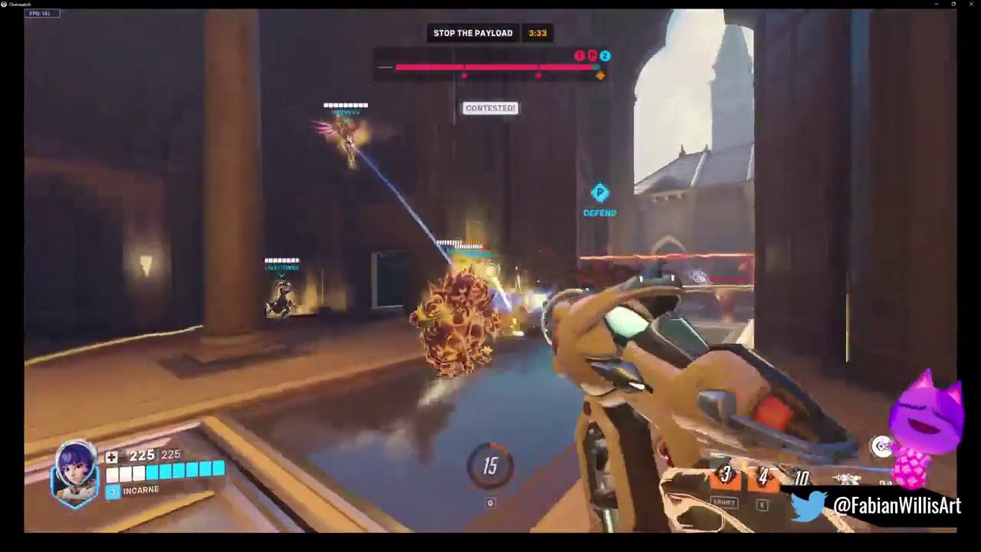
left_click(490, 270)
left_click(490, 271)
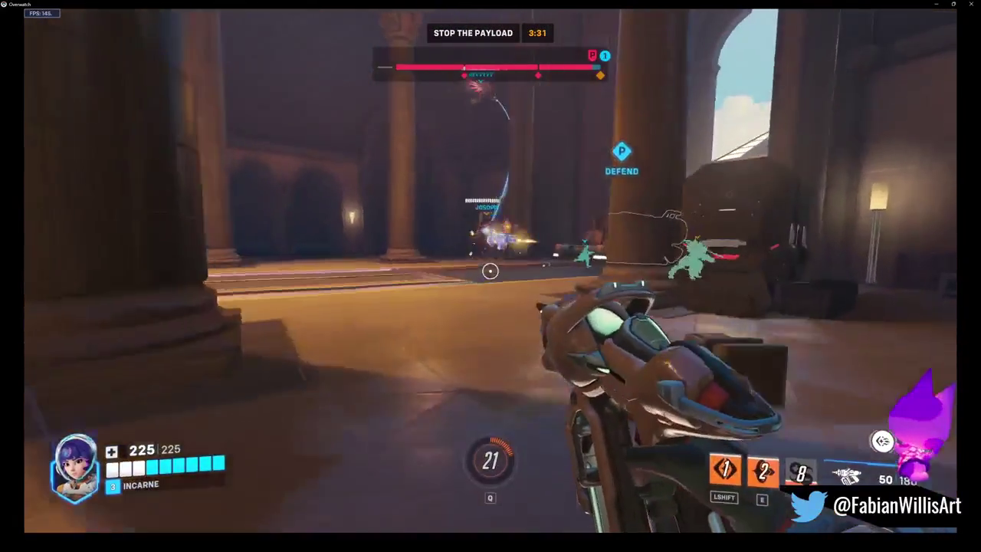
left_click(490, 271)
left_click(490, 271)
right_click(491, 270)
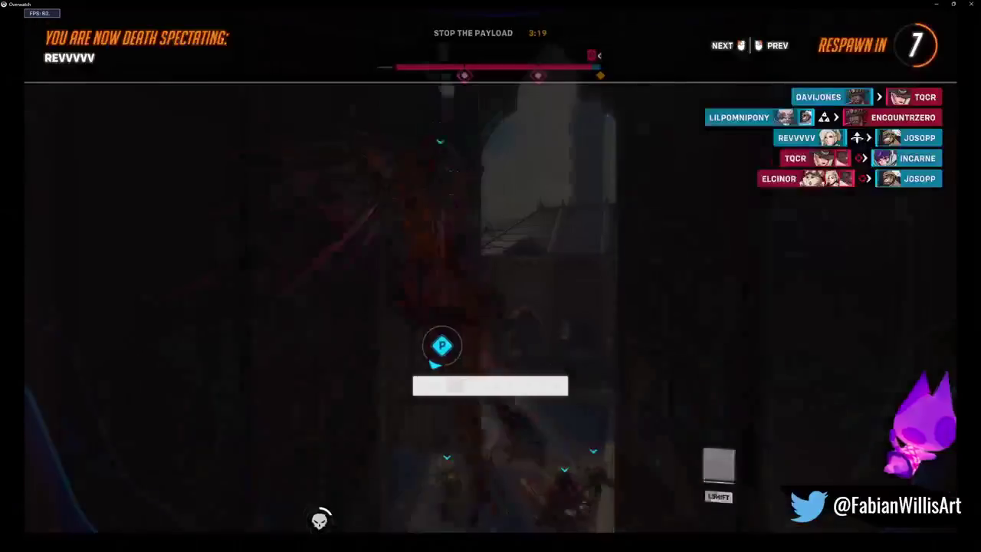
left_click(490, 276)
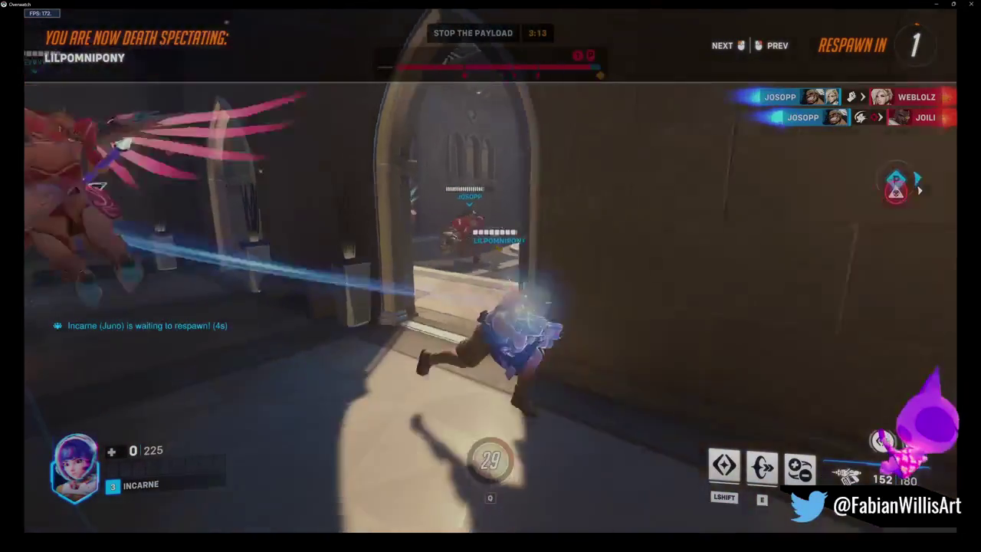
Leave spawn with a speed ring, advance through the columned hall, and send the team an acknowledgement
key("e")
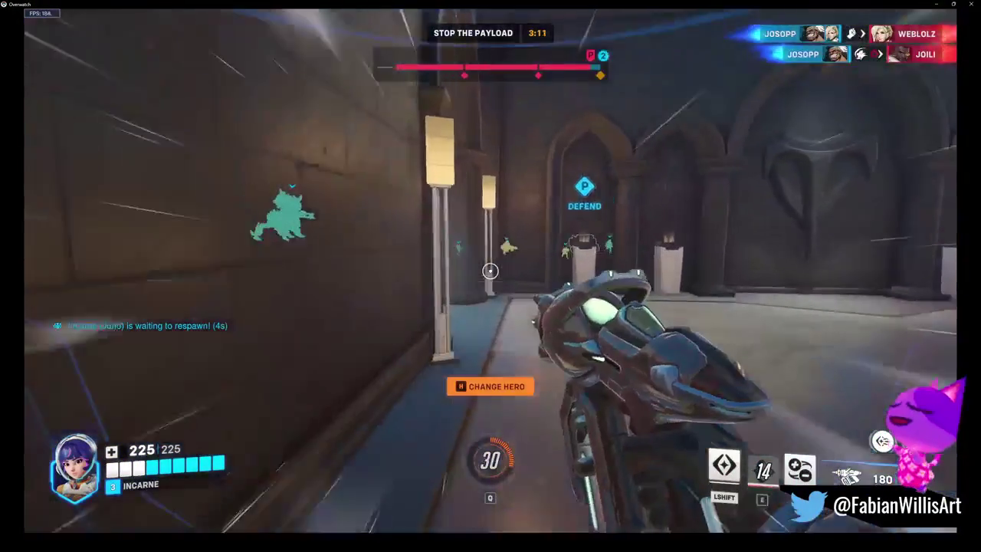
key("w")
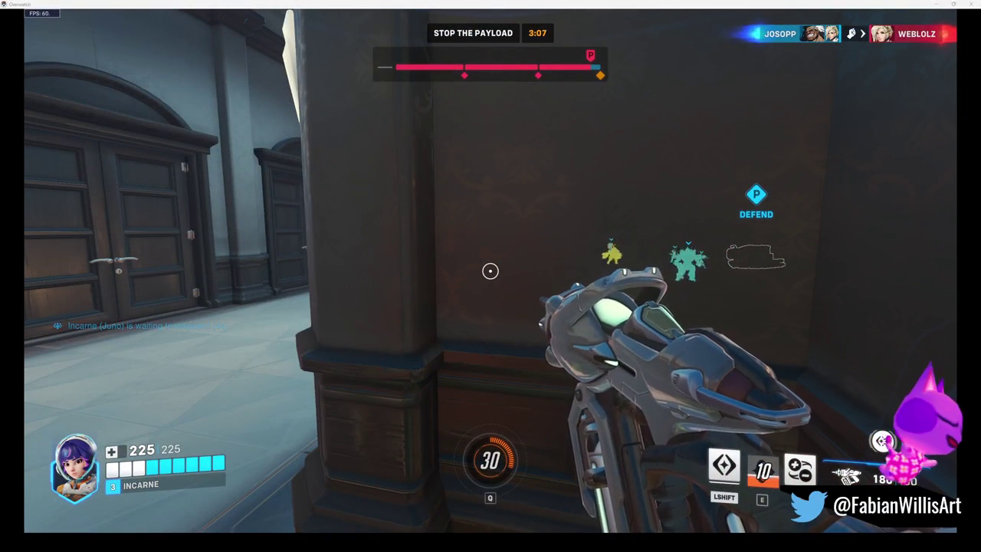
key("w")
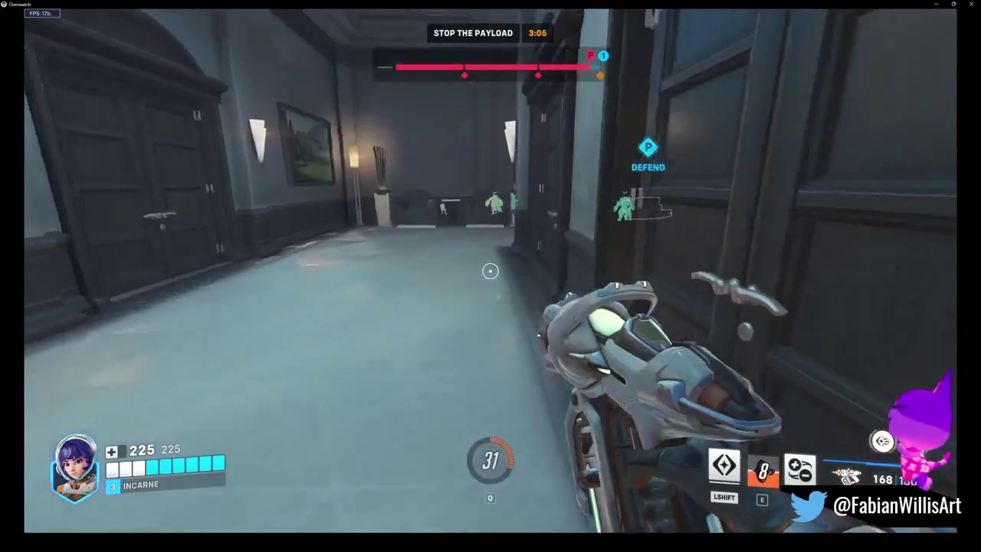
key("w")
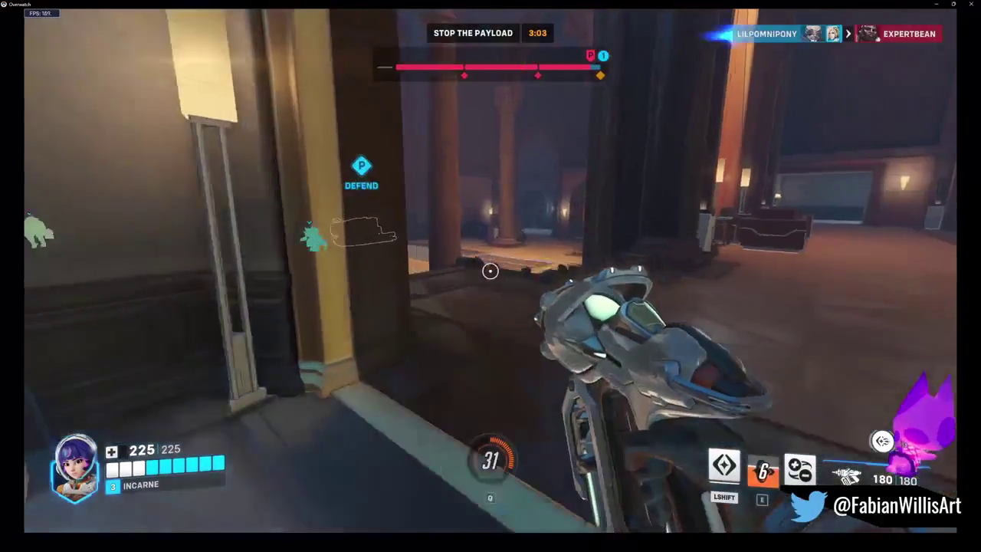
key("w")
key("w")
key("c")
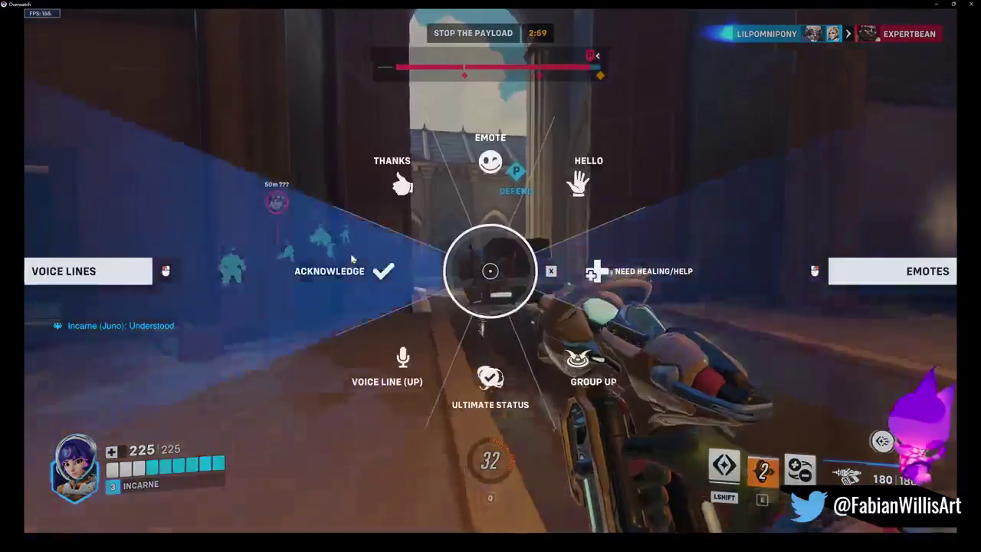
left_click(348, 261)
key("w")
key("w")
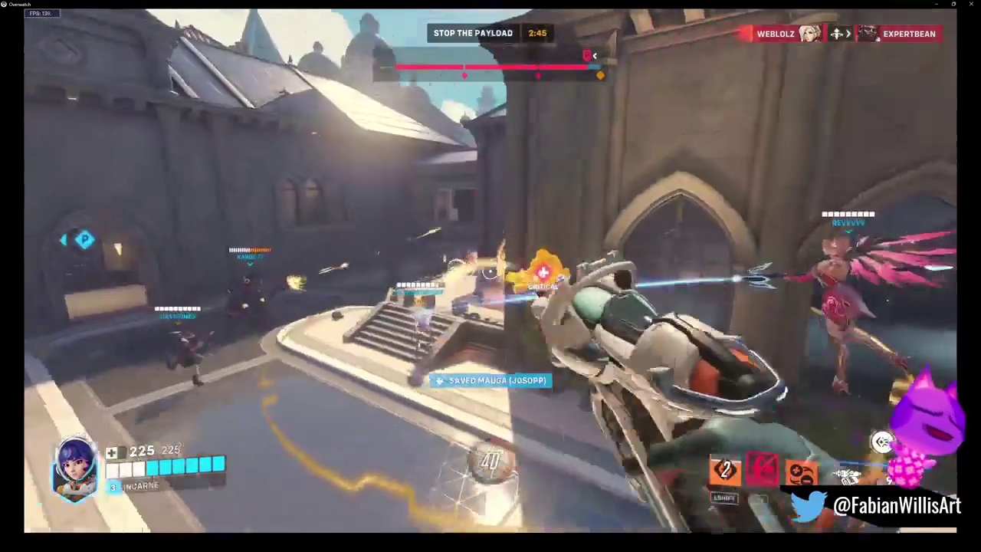
Rejoin the street fight with a ring, glide, mech critical hits and torpedoes, then check the scoreboard
key("e")
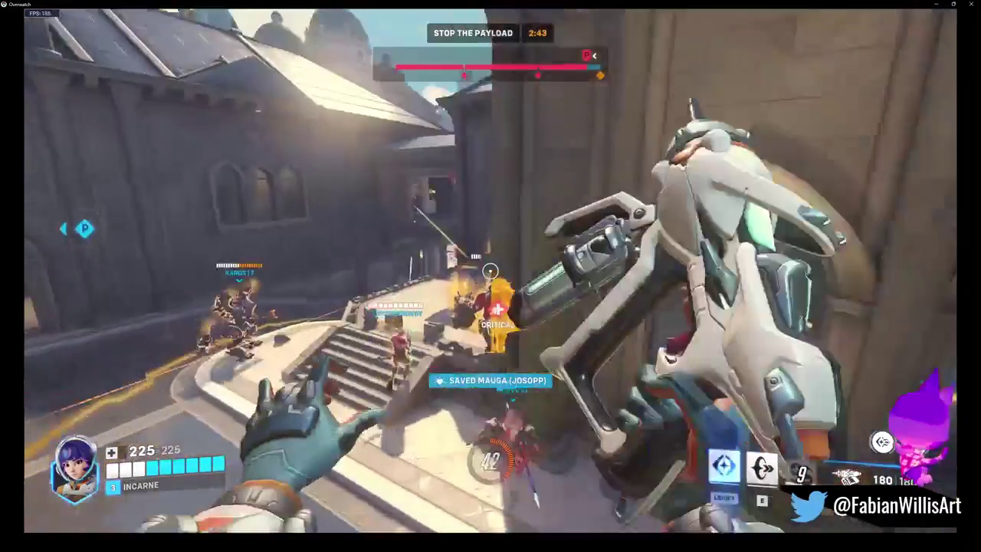
left_click(491, 270)
key("shift")
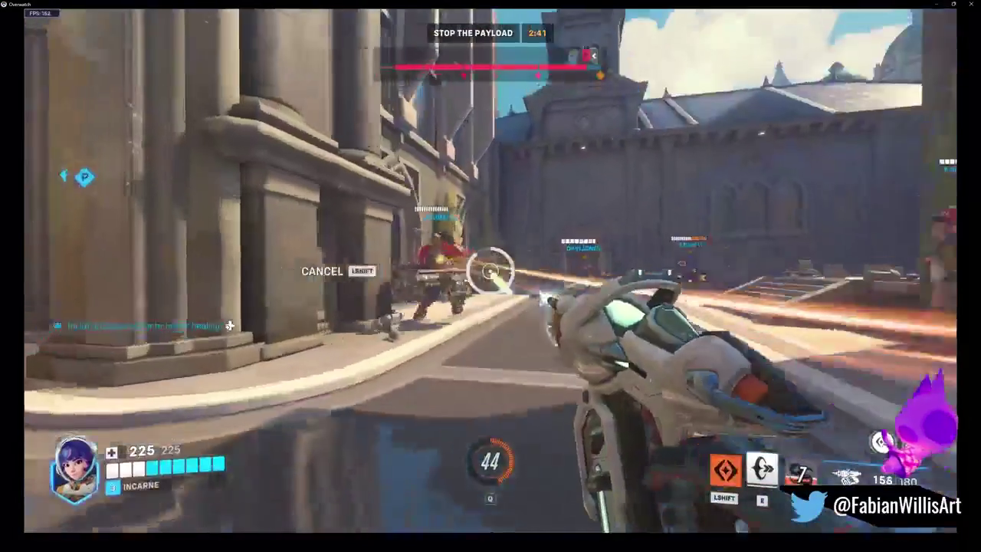
left_click(490, 270)
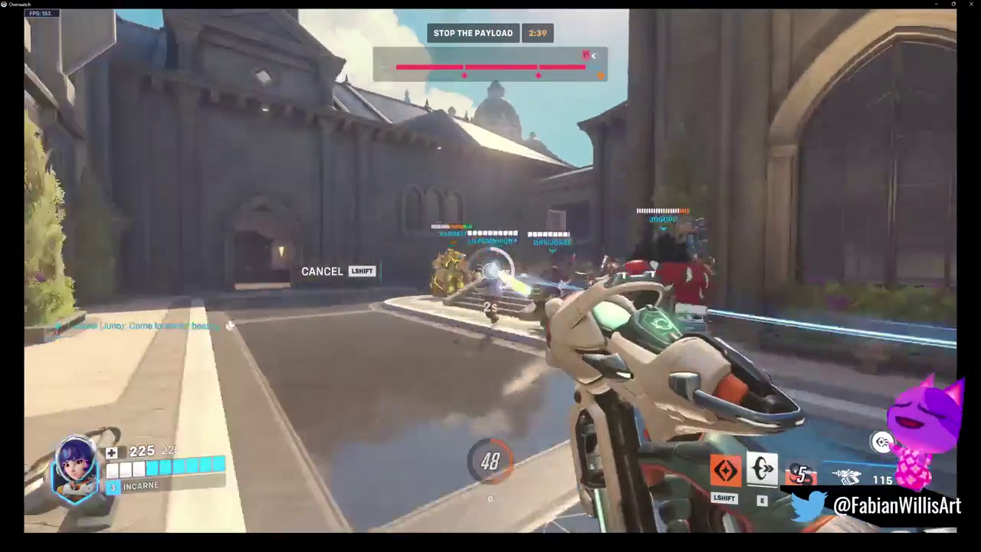
left_click(490, 271)
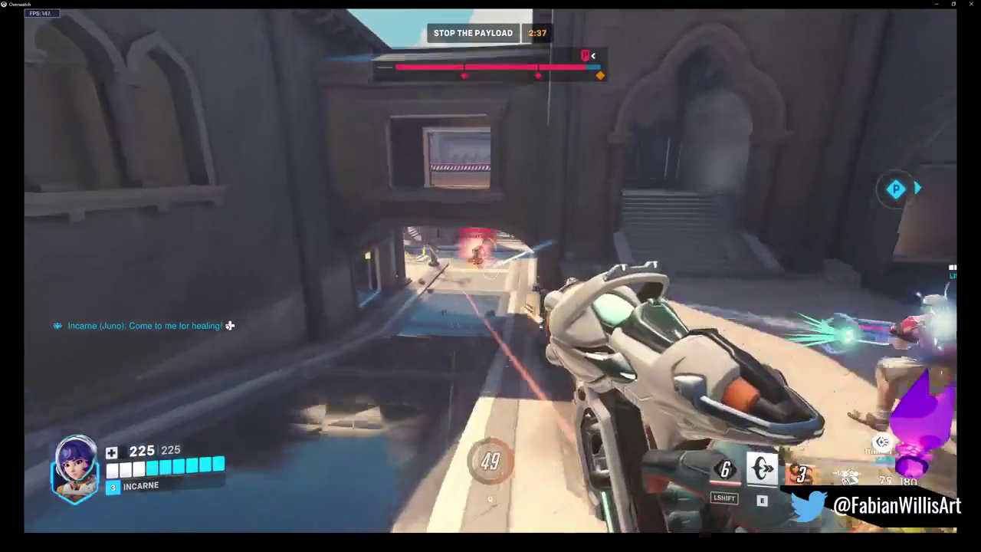
left_click(490, 270)
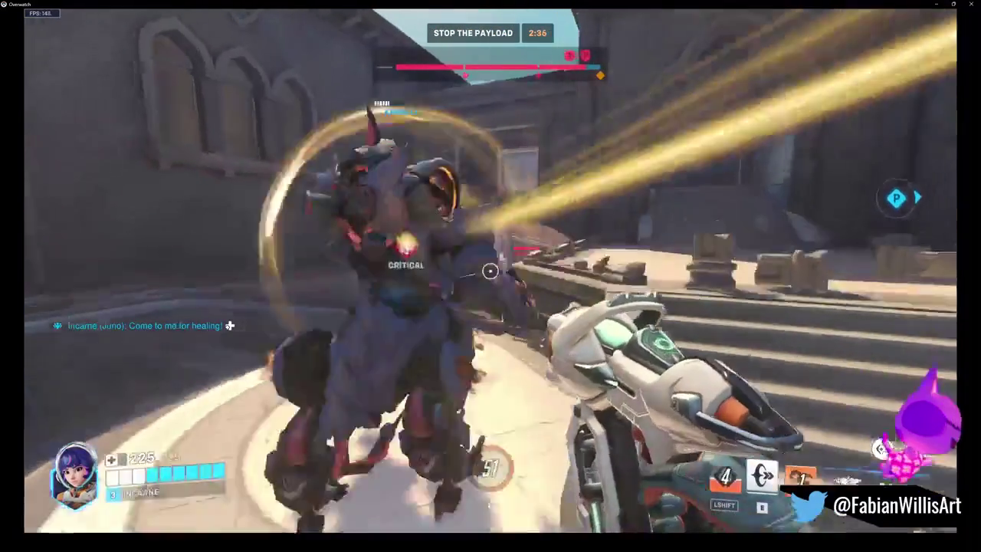
left_click(491, 270)
right_click(491, 271)
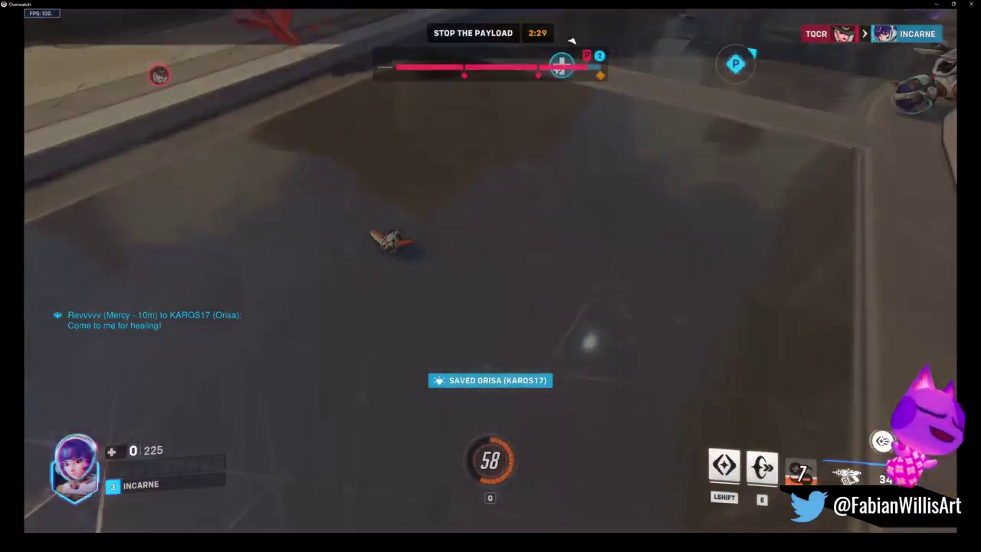
key("Tab")
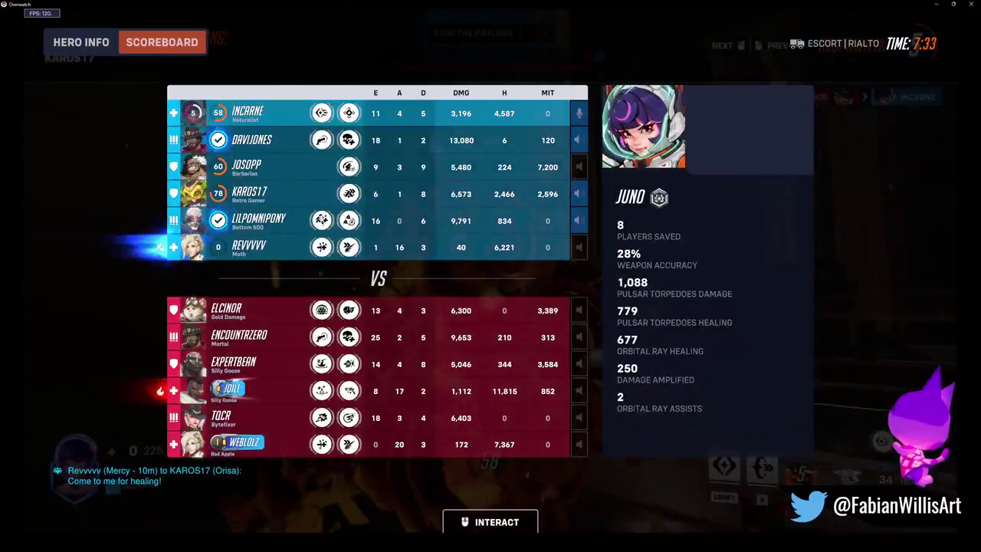
Spectate until the Rialto match ends, then exit Overwatch 2 to desktop and close Battle.net
key("Tab")
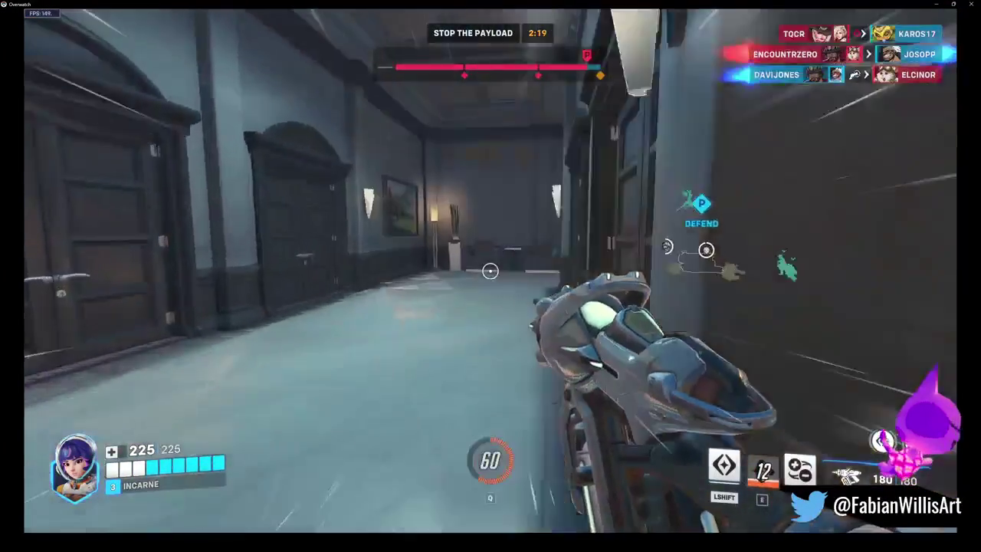
key("shift")
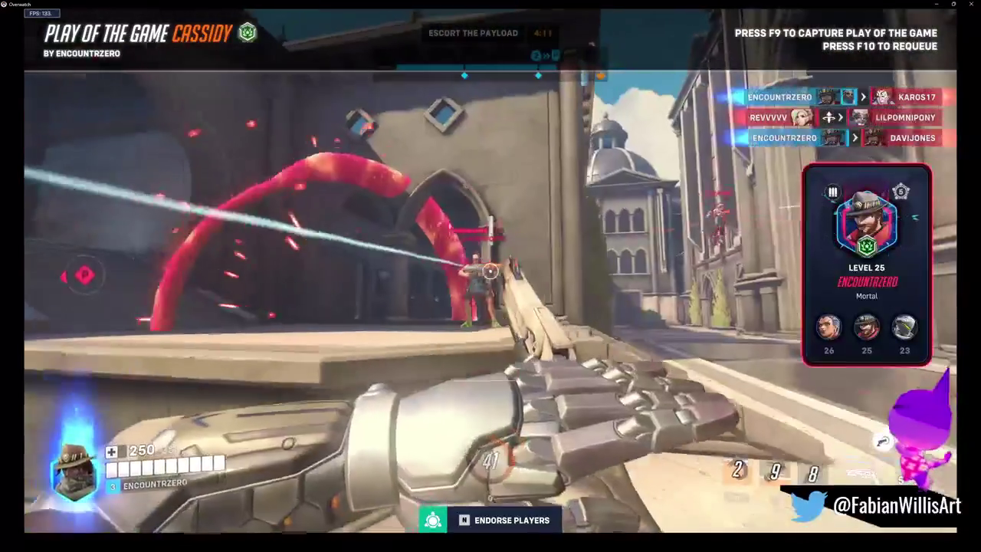
key("Escape")
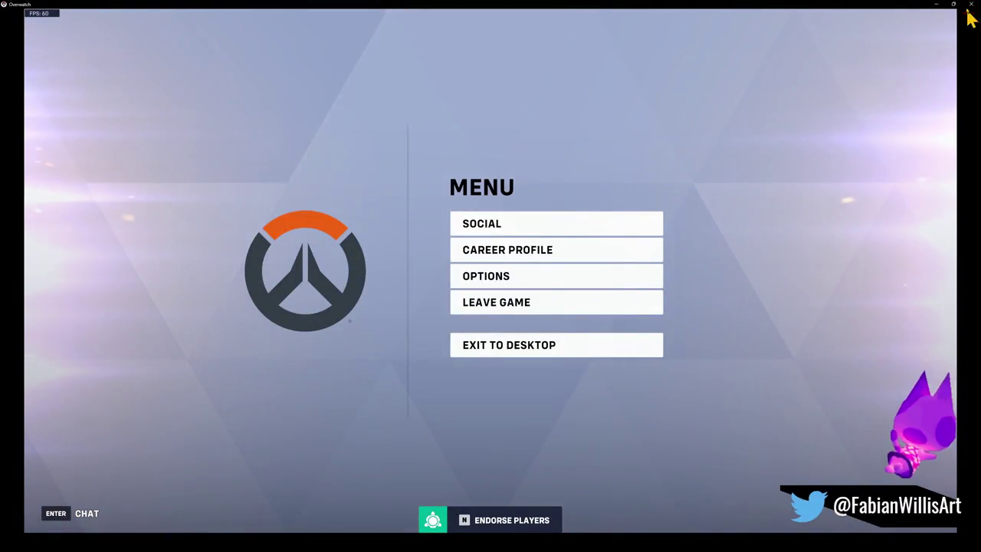
left_click(969, 5)
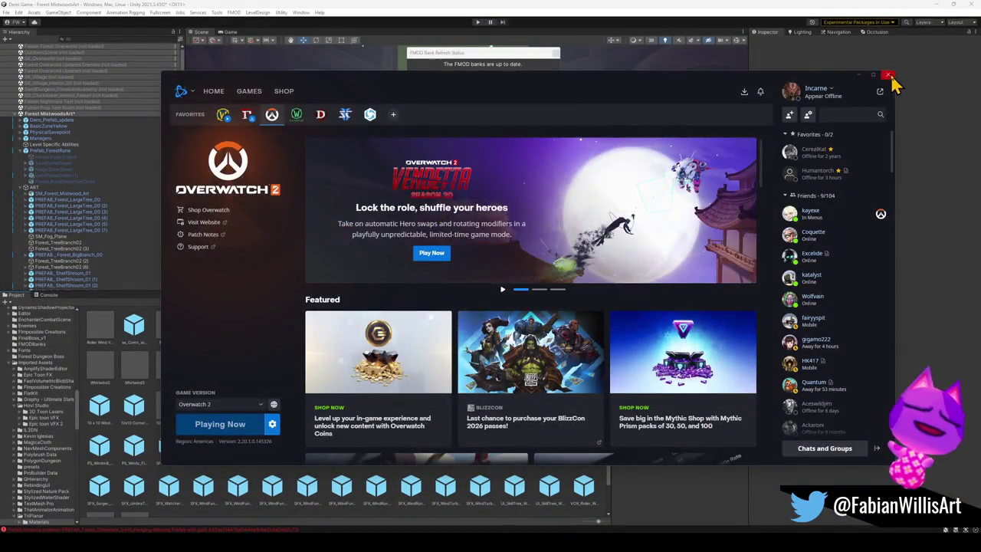
left_click(887, 75)
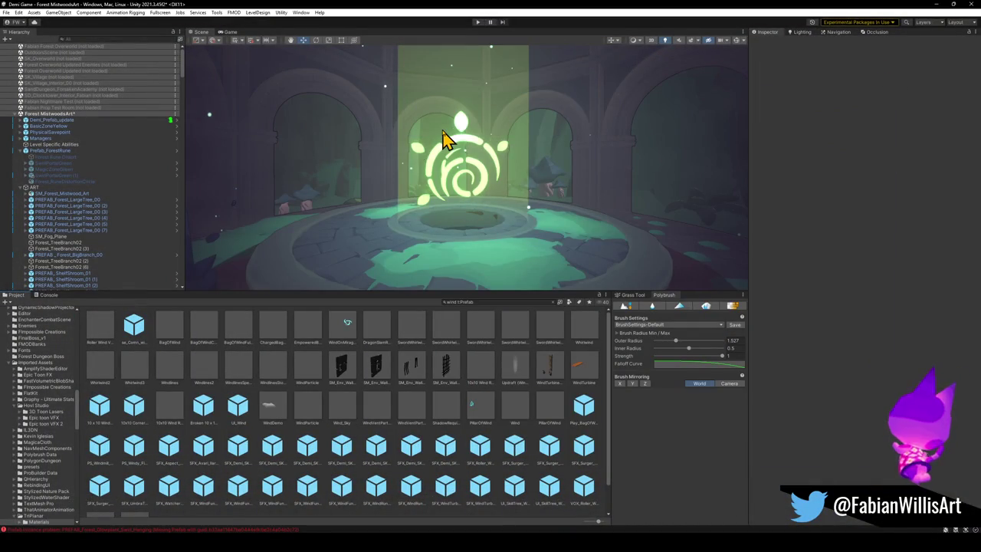